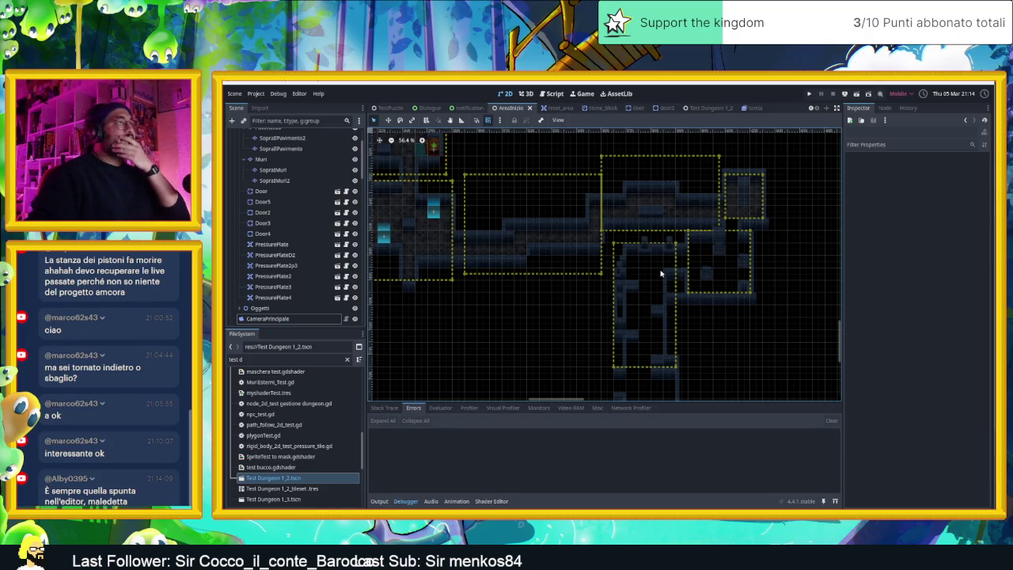
- Zoom in and out across the dungeon map to inspect the room layout
scroll(661, 274, up, 2)
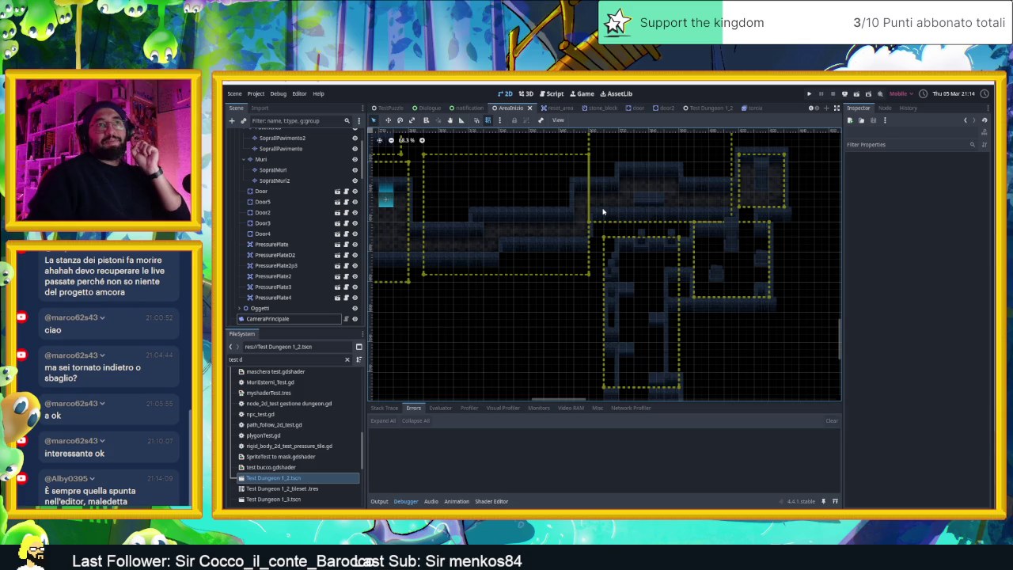
scroll(624, 222, down, 9)
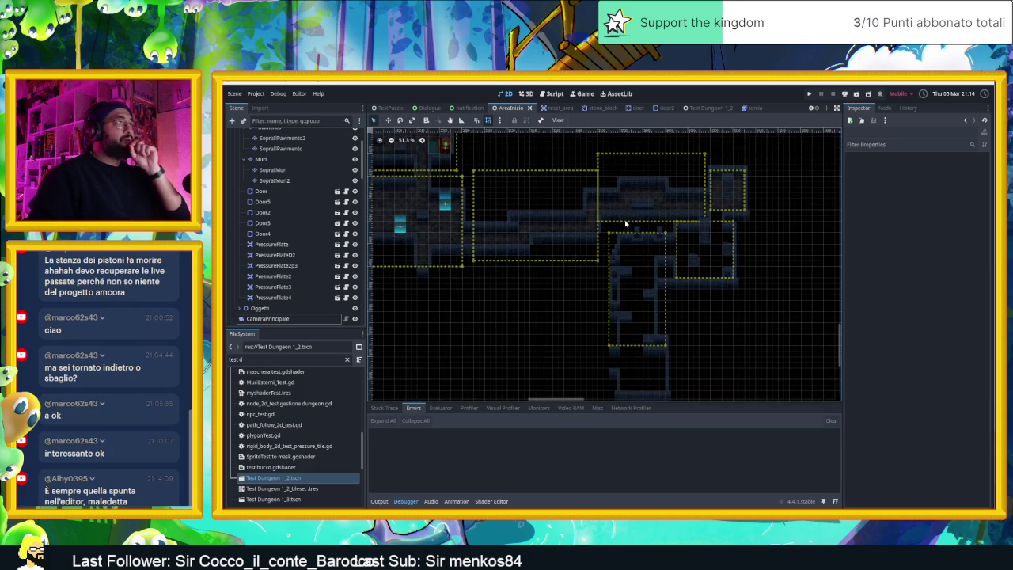
scroll(627, 186, down, 3)
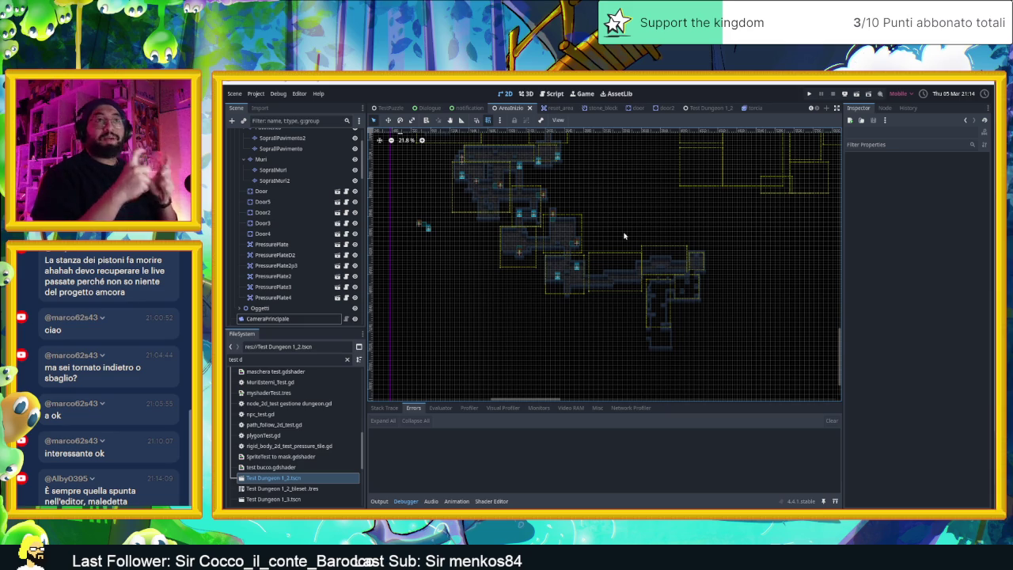
- Save the AreaInizio scene, then zoom back over its doors and pressure plates
key(ctrl+s)
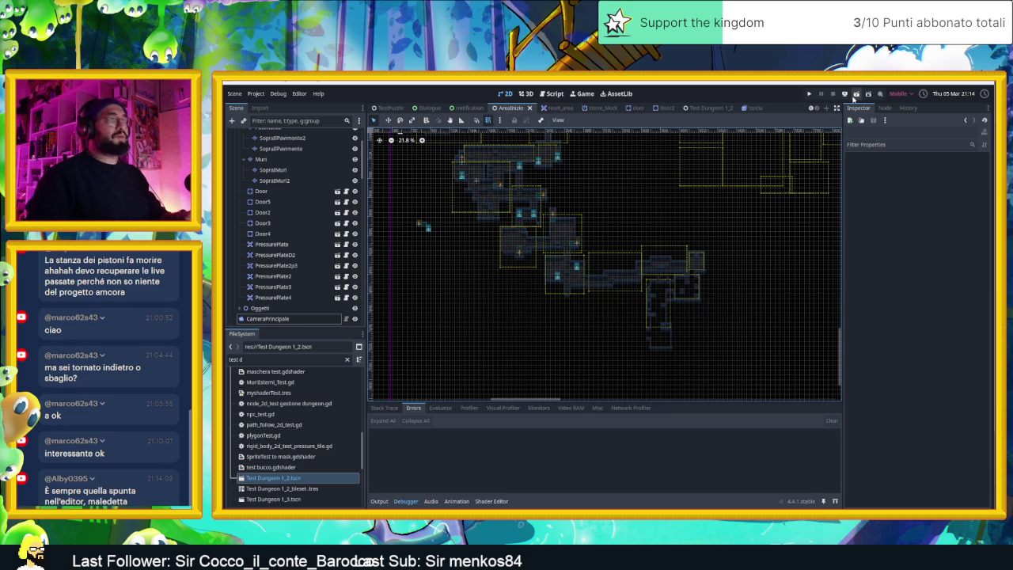
scroll(627, 268, up, 3)
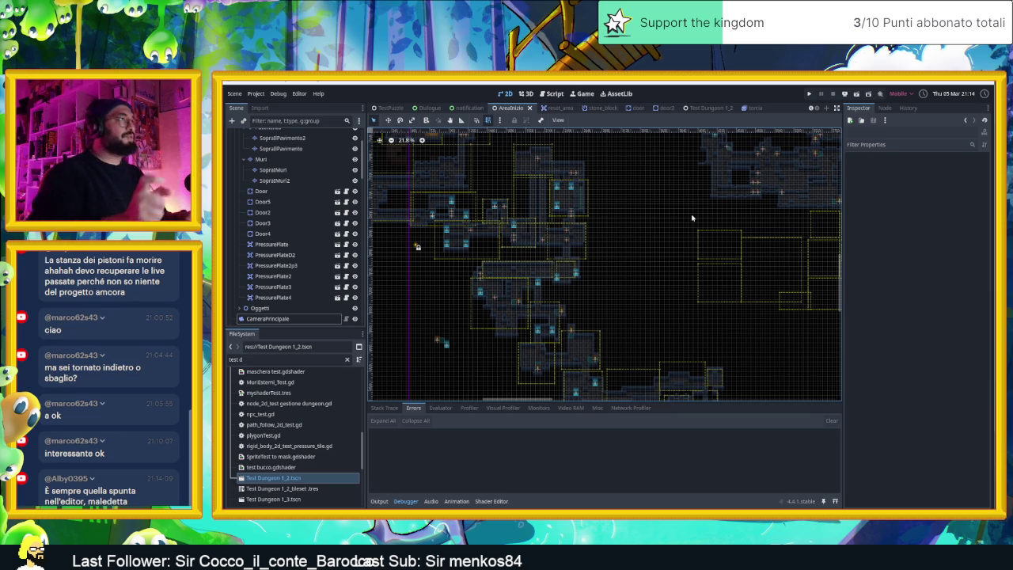
scroll(634, 212, up, 3)
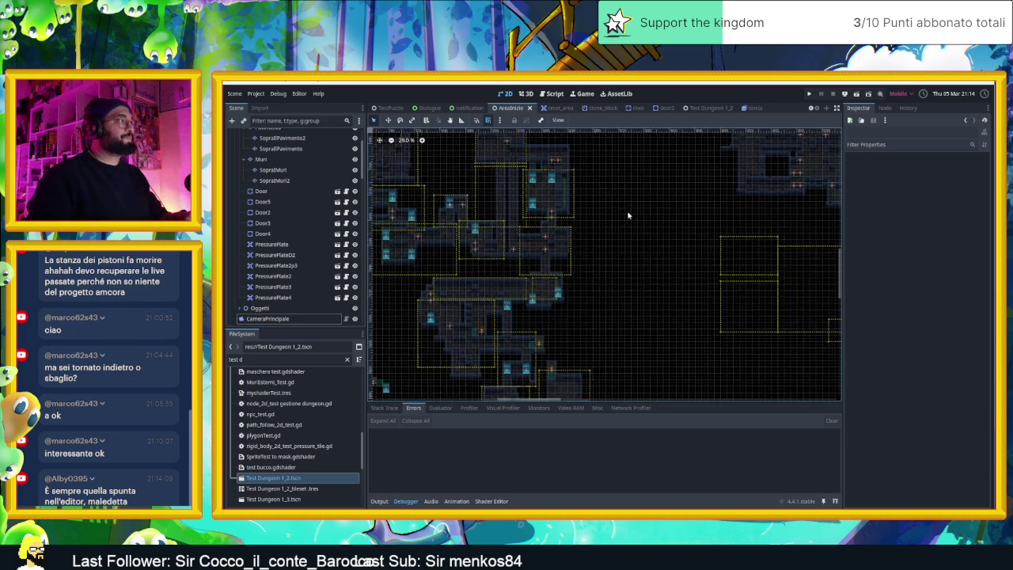
scroll(606, 217, up, 3)
scroll(578, 210, down, 4)
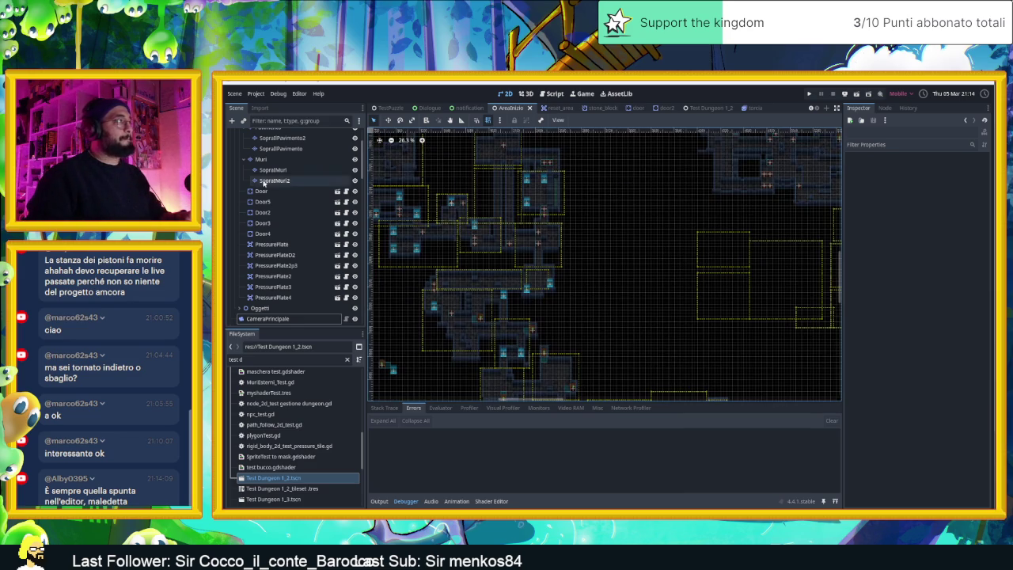
scroll(285, 221, up, 3)
- Drag the Player node to a slightly different spot in the starting area
click(258, 156)
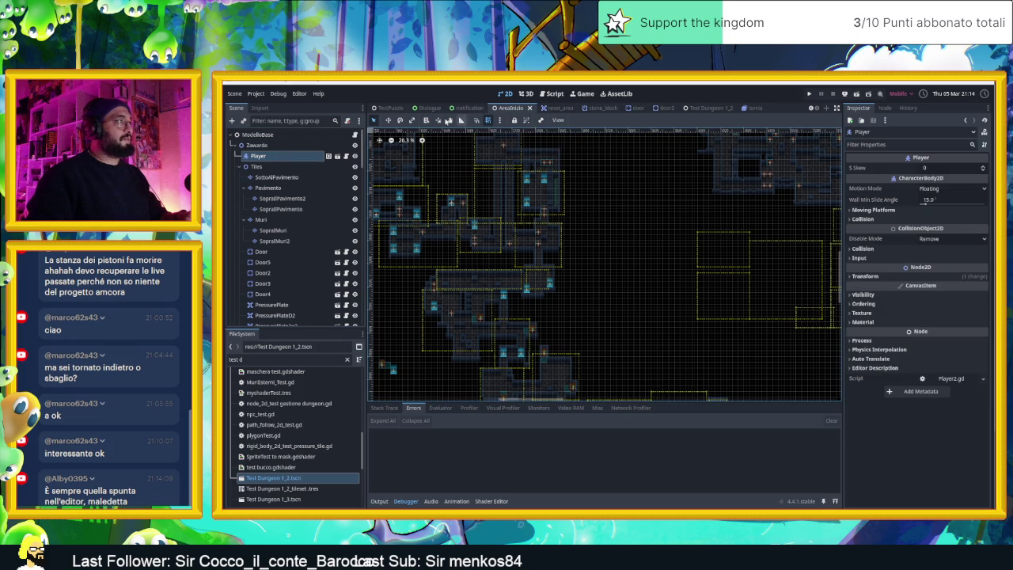
click(388, 120)
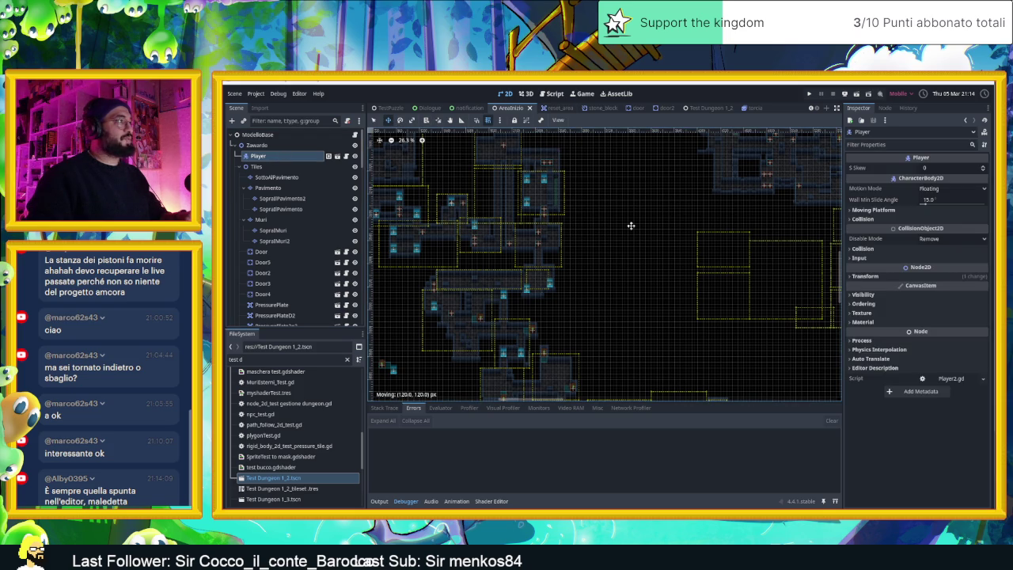
drag(756, 318, 649, 336)
scroll(658, 329, down, 3)
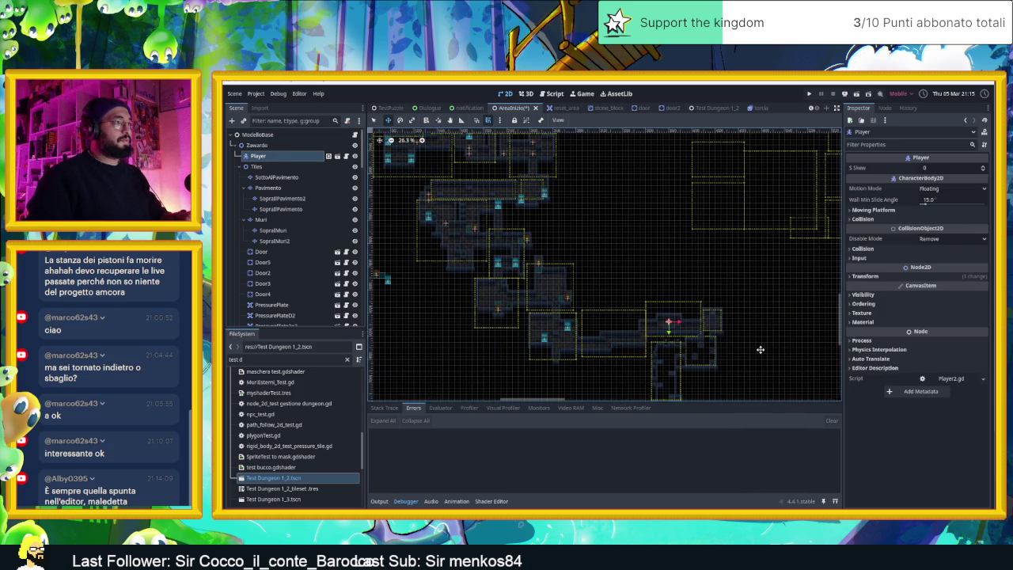
scroll(760, 349, up, 3)
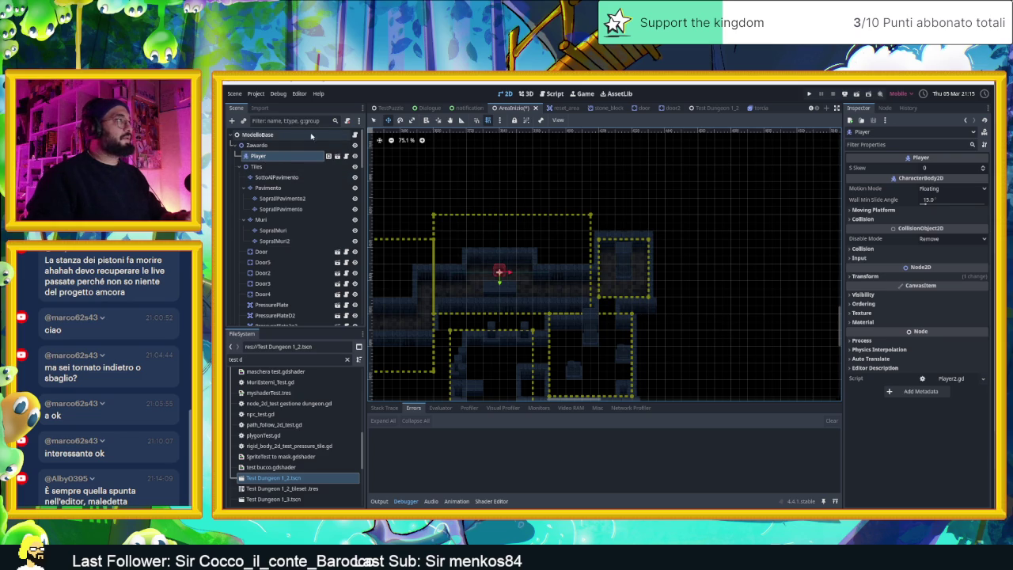
- Save the scene with ModelloBase selected and show the Output log
click(282, 135)
key(ctrl+s)
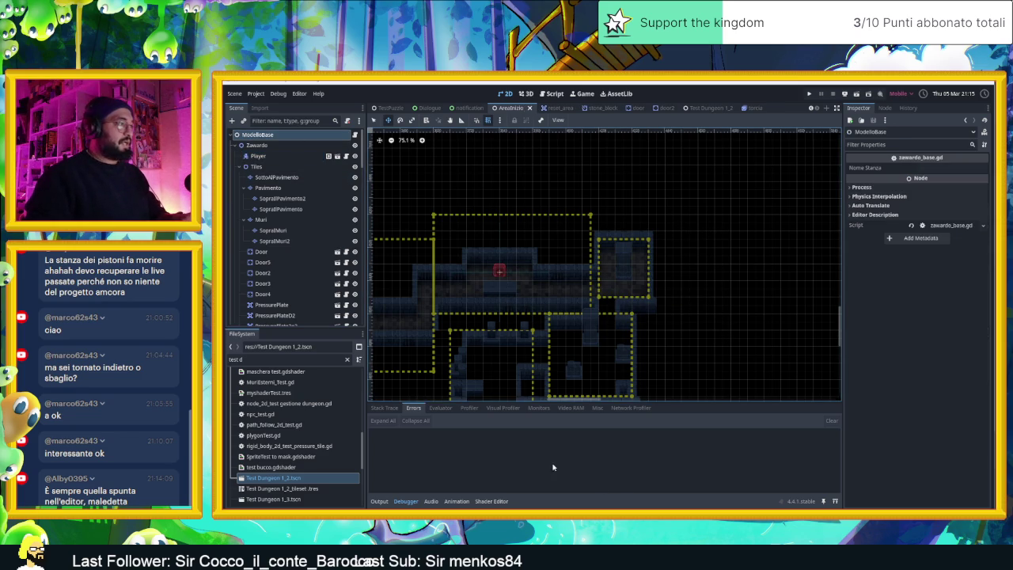
click(414, 408)
click(381, 502)
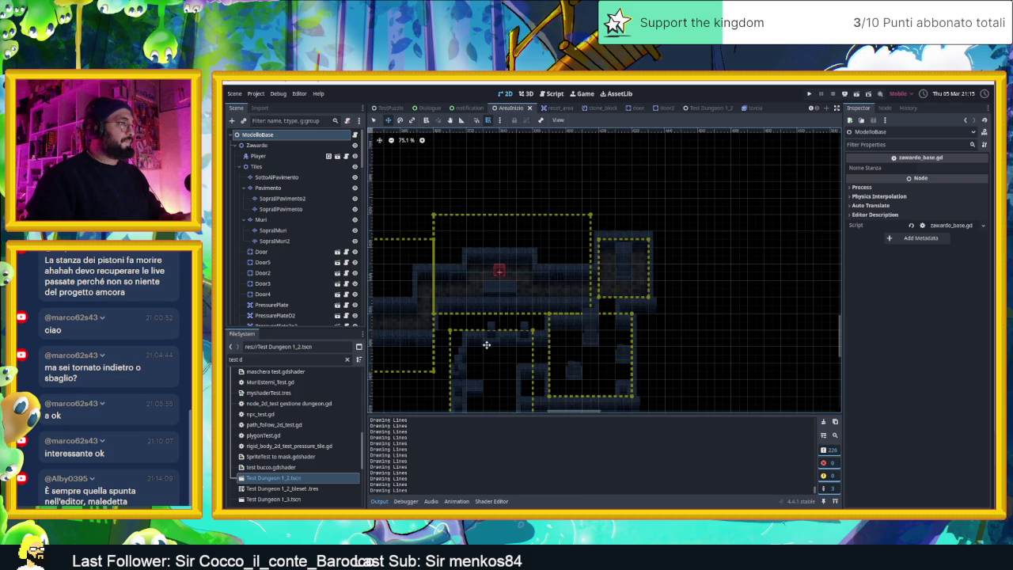
scroll(657, 312, down, 5)
- Duplicate the corridor's dashed camera zone and move the copy down over the small room
click(373, 120)
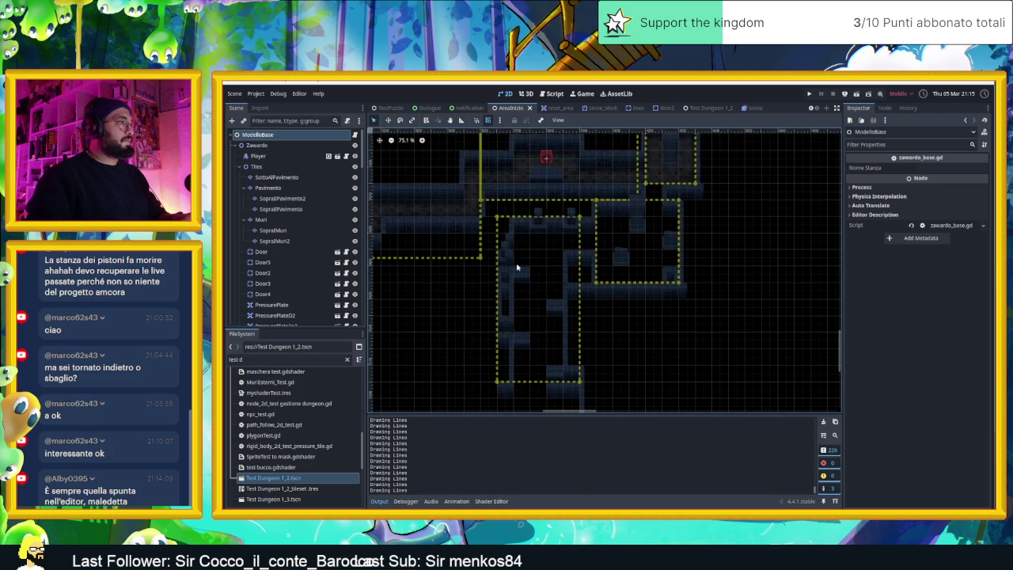
click(547, 291)
scroll(650, 322, down, 3)
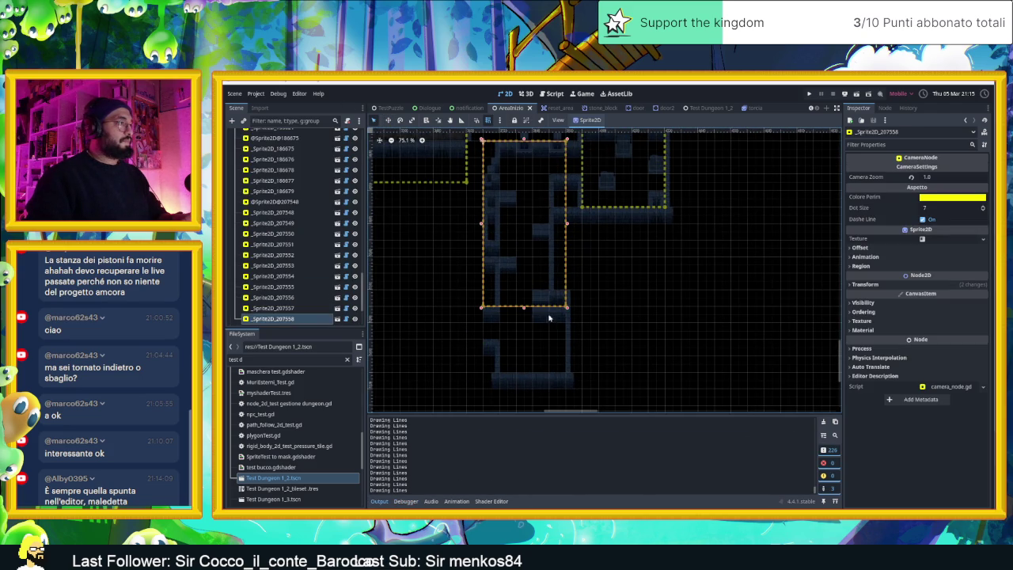
key(ctrl+d)
drag(523, 260, 527, 362)
drag(533, 248, 533, 307)
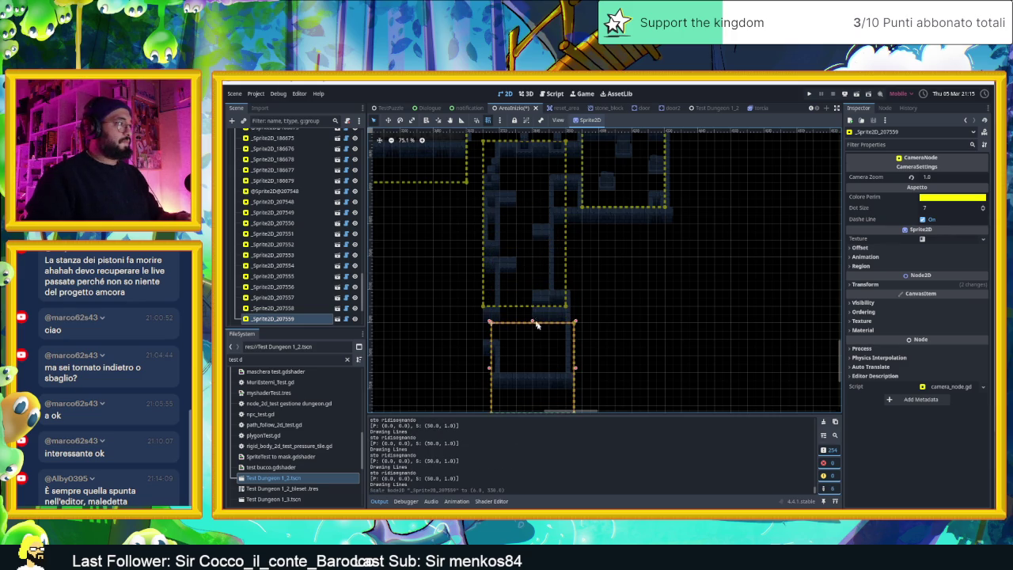
scroll(602, 314, down, 2)
- Resize the copied camera zone to fit the room, deselect it, and save
drag(531, 362, 532, 327)
drag(529, 270, 528, 262)
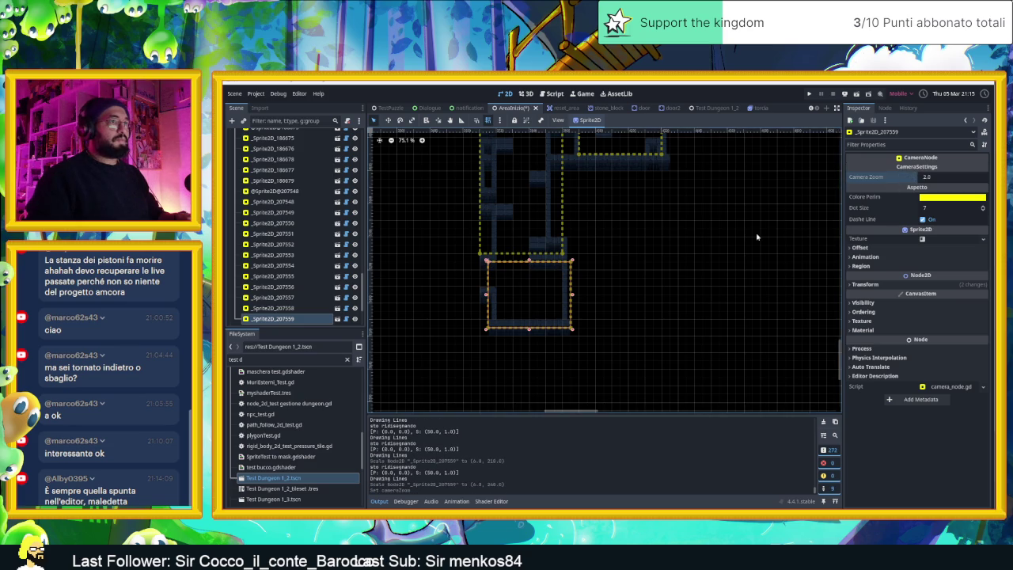
click(682, 256)
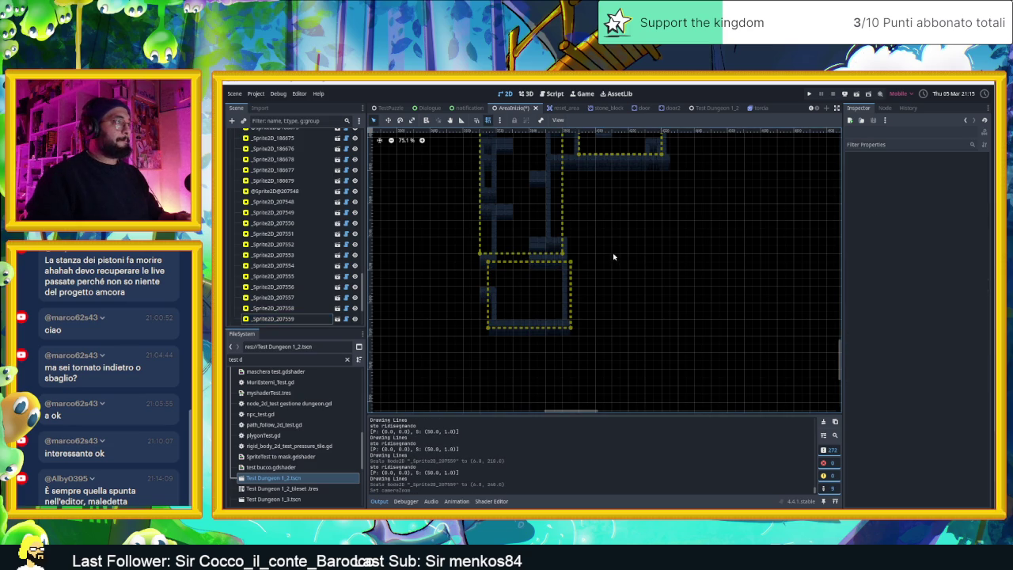
key(ctrl+s)
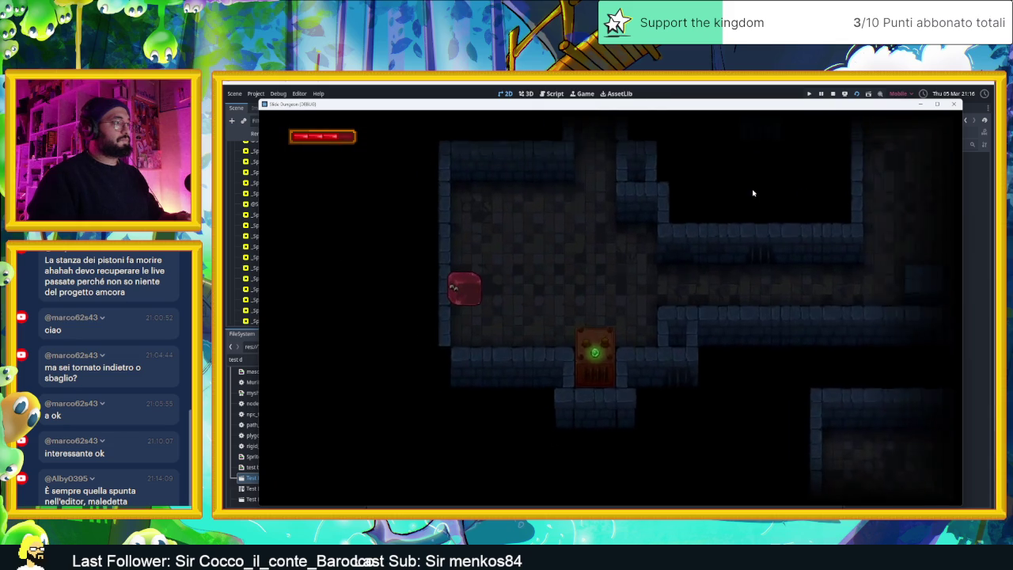
- Slide the red character down the wall, then right along the floor
key(Down)
key(Right)
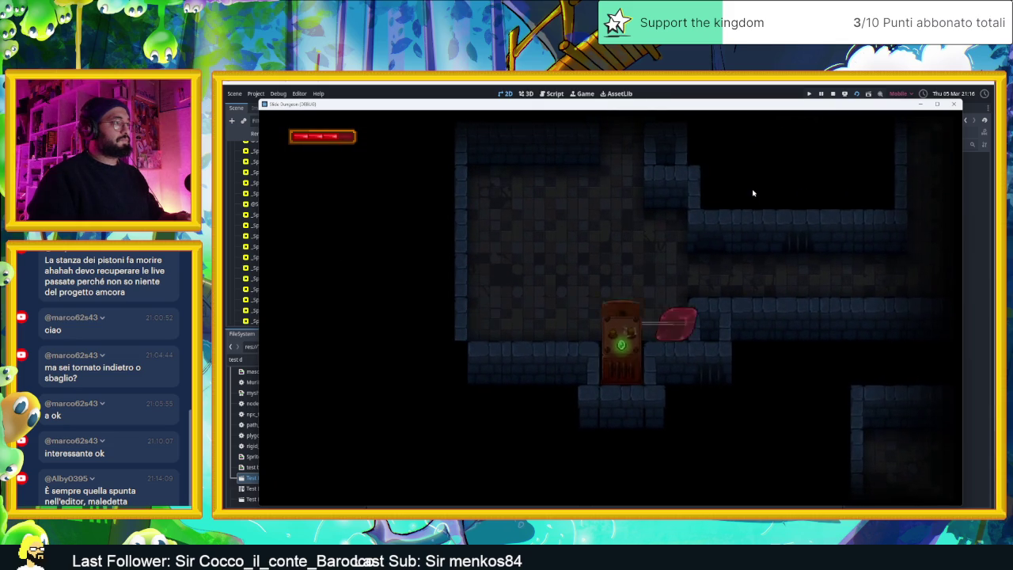
- Slide the red character left, up, right and down through the first corridors
key(Left)
key(Up)
key(Right)
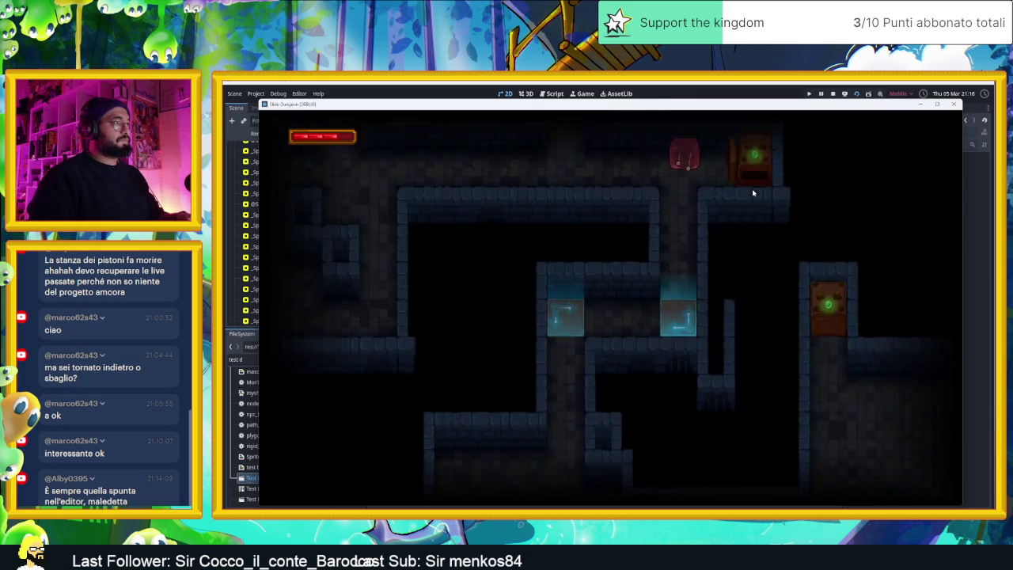
key(Down)
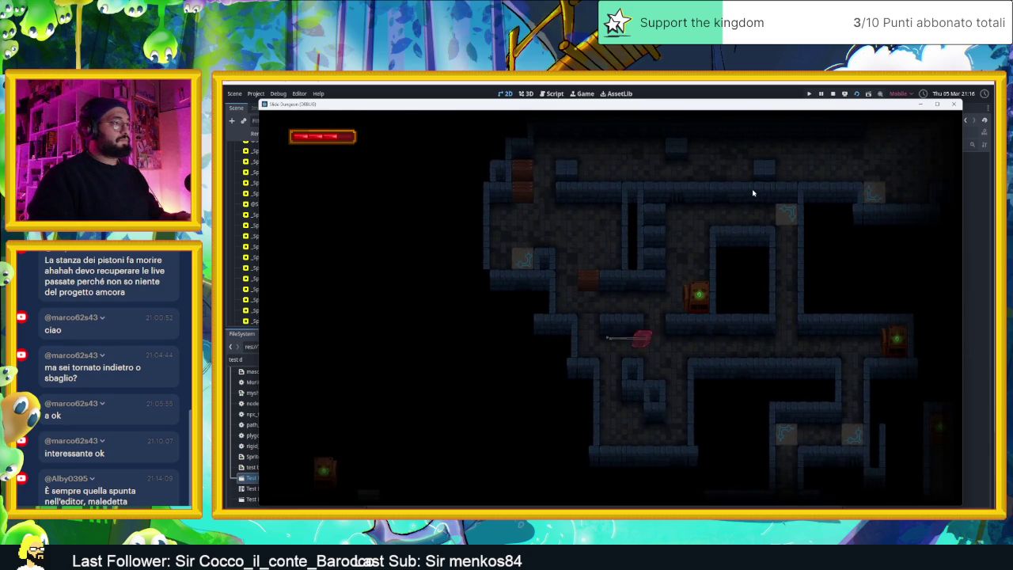
key(Right)
key(Left)
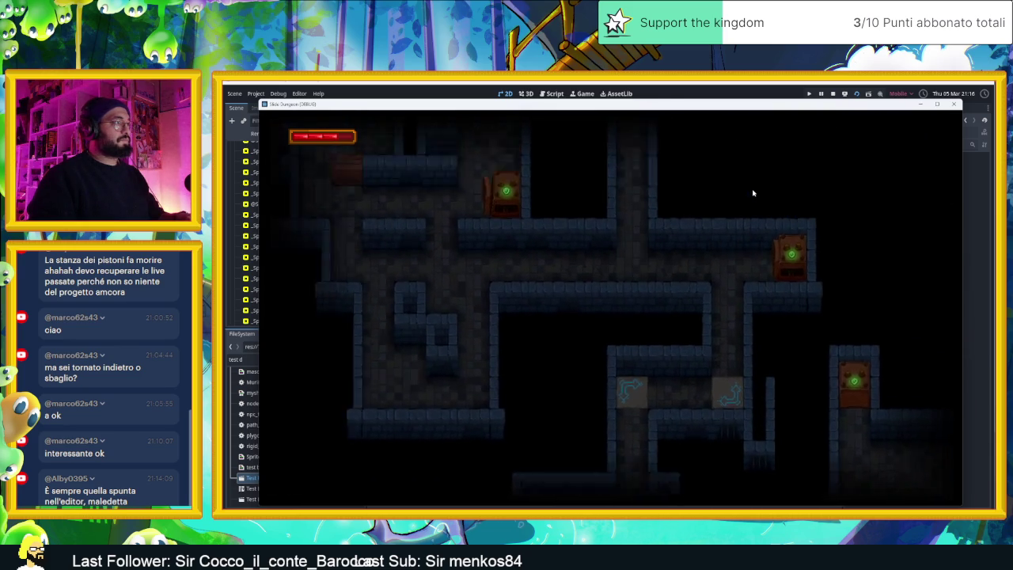
key(Left)
key(Down)
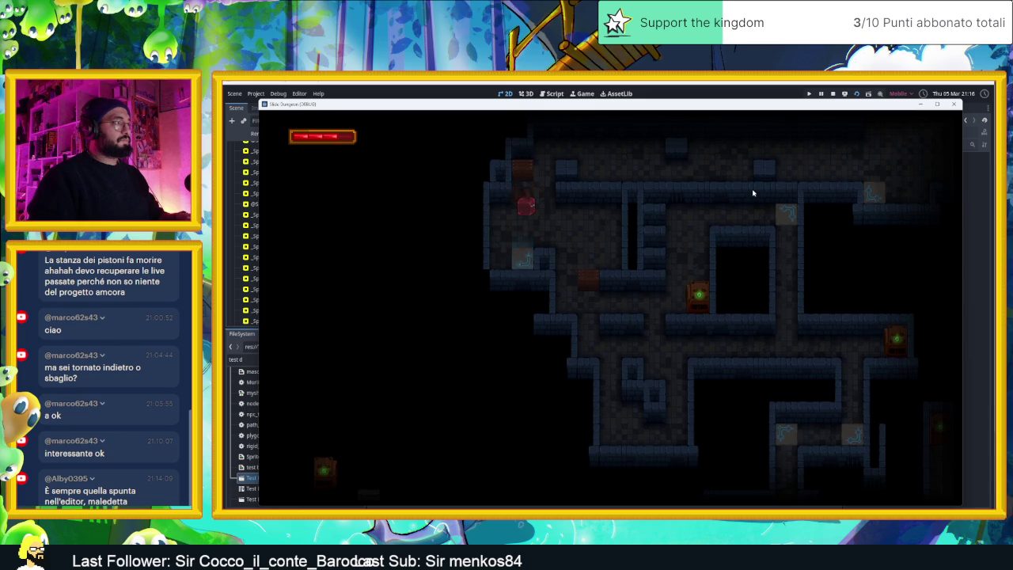
- Steer the character up a shaft into a new room and back out
key(Up)
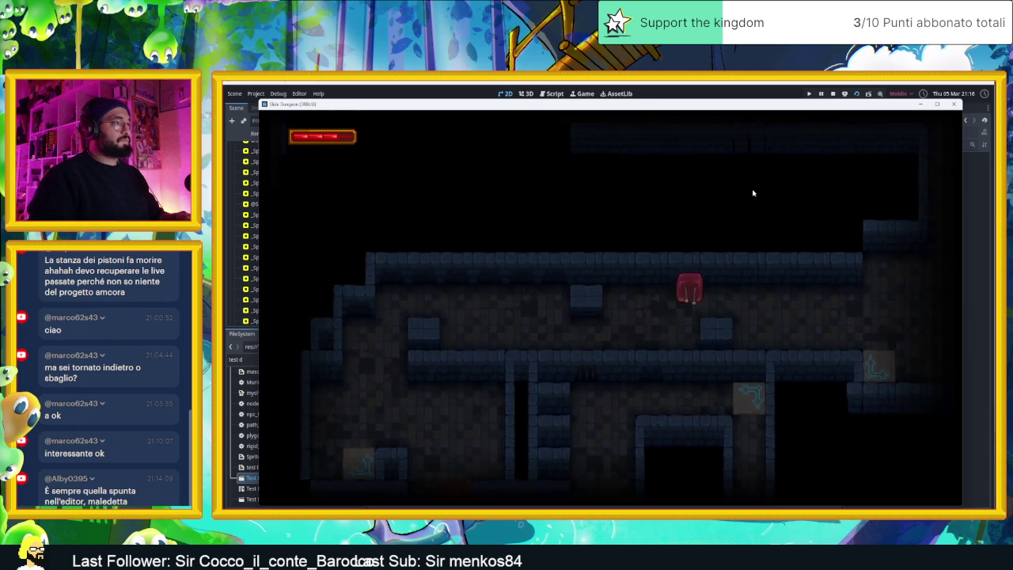
key(Right)
key(Up)
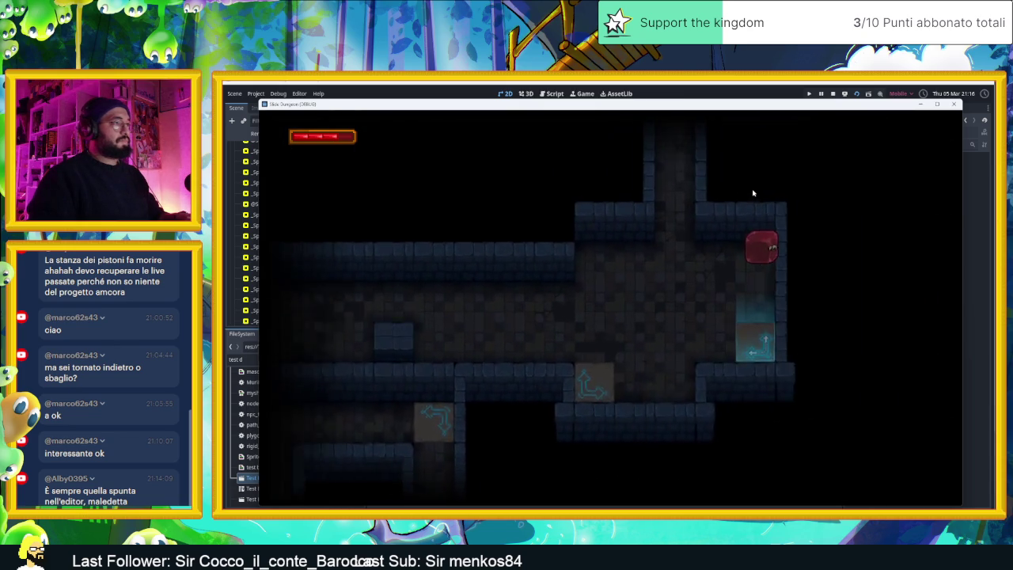
key(Left)
key(Down)
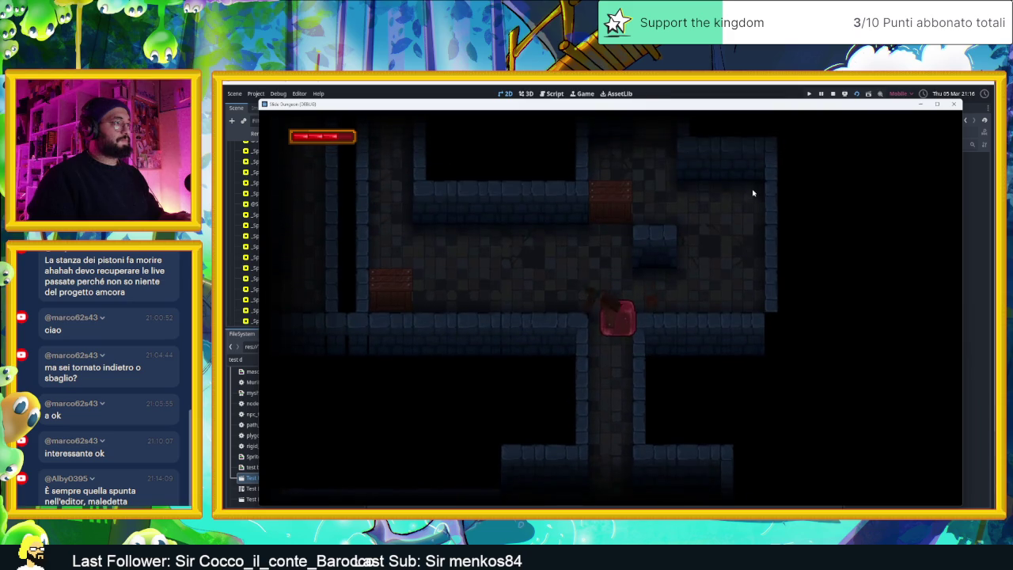
key(Up)
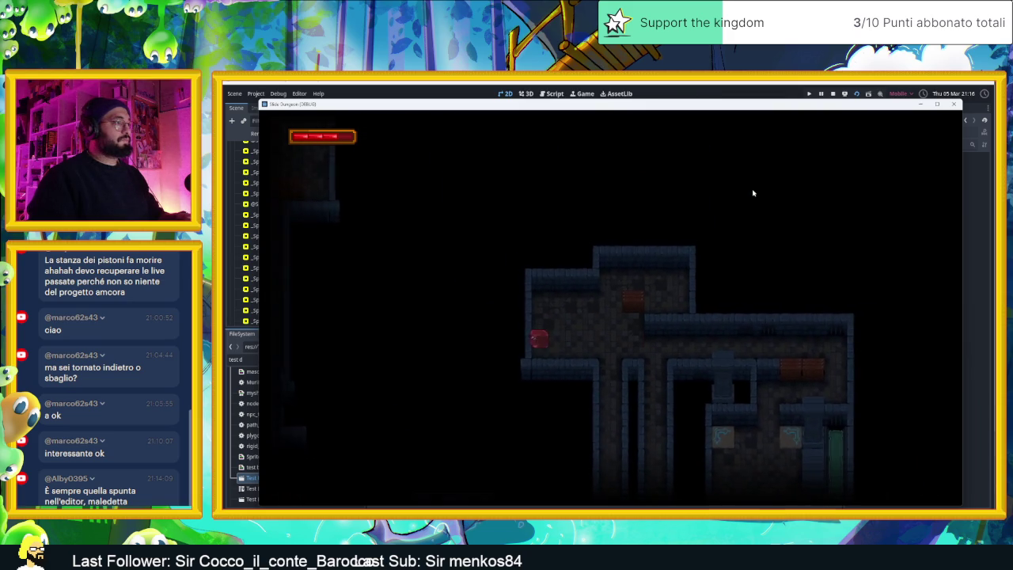
key(Down)
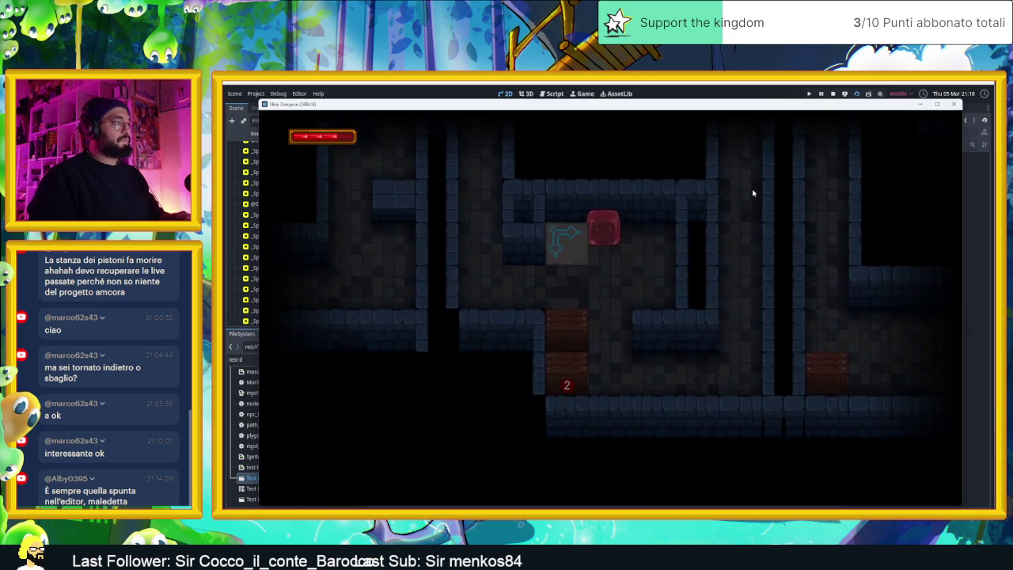
- Slide into the next room, maneuver inside it, then exit right onto the arrow tile
key(Left)
key(Up)
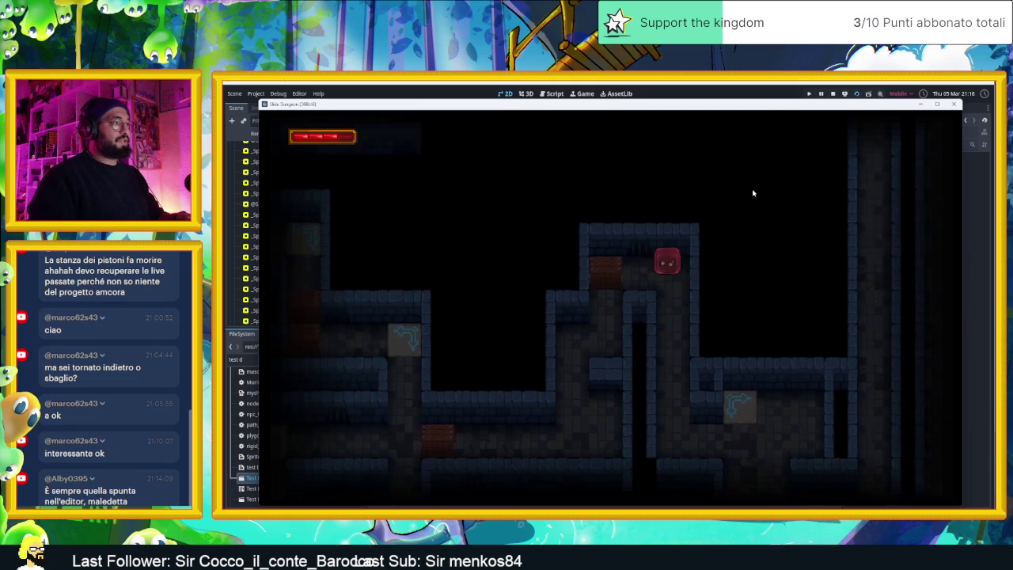
key(Left)
key(Right)
key(Left)
key(Down)
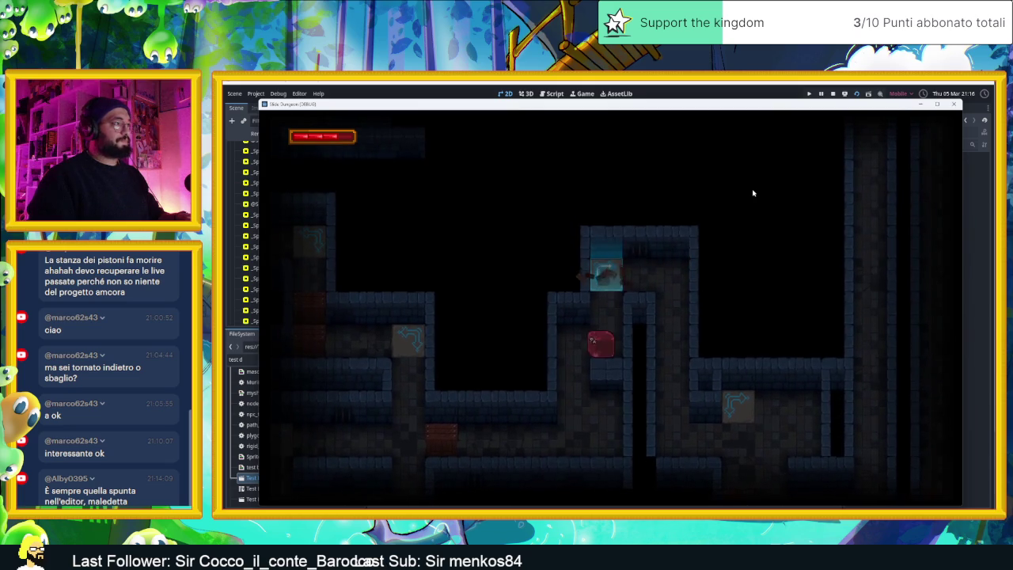
key(Up)
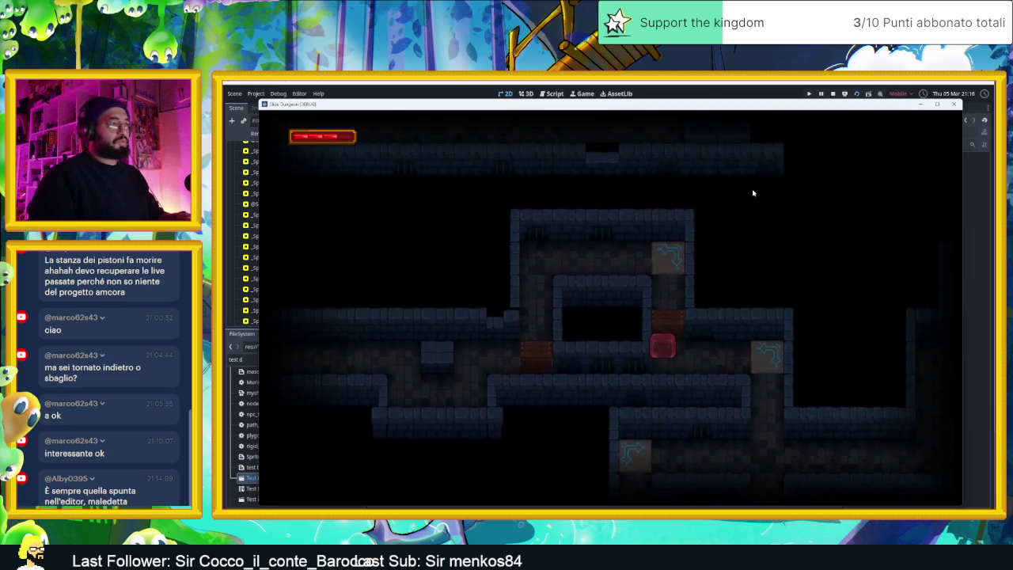
key(Right)
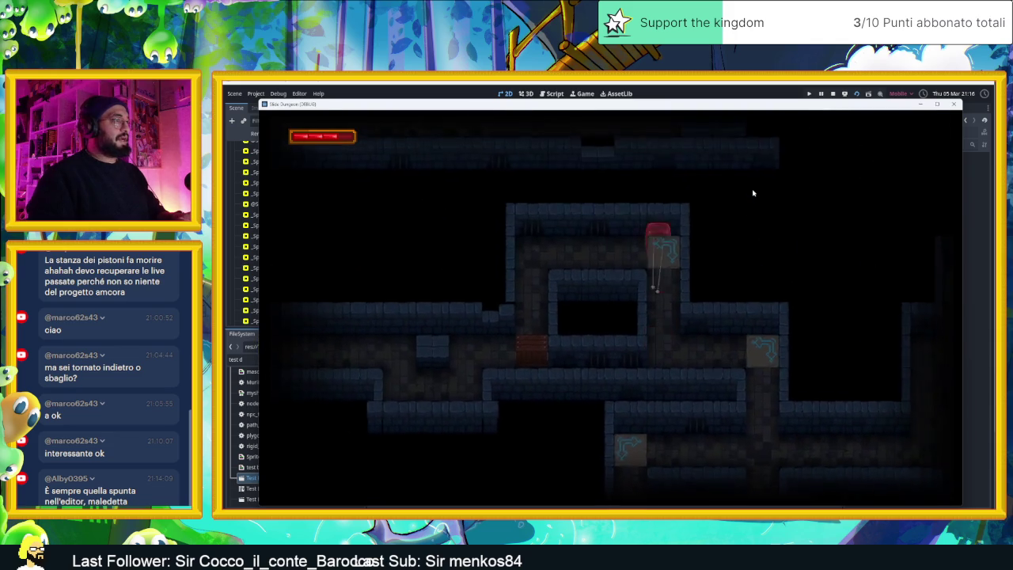
- Ride the arrow tile and slide the slime along the top corridor into the room
key(Down)
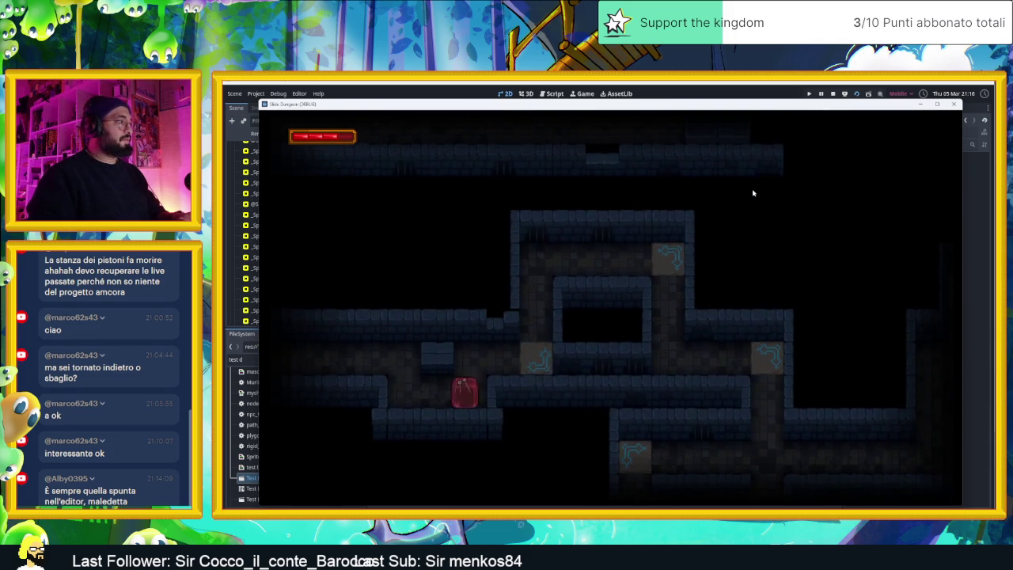
key(Up)
key(Left)
key(Right)
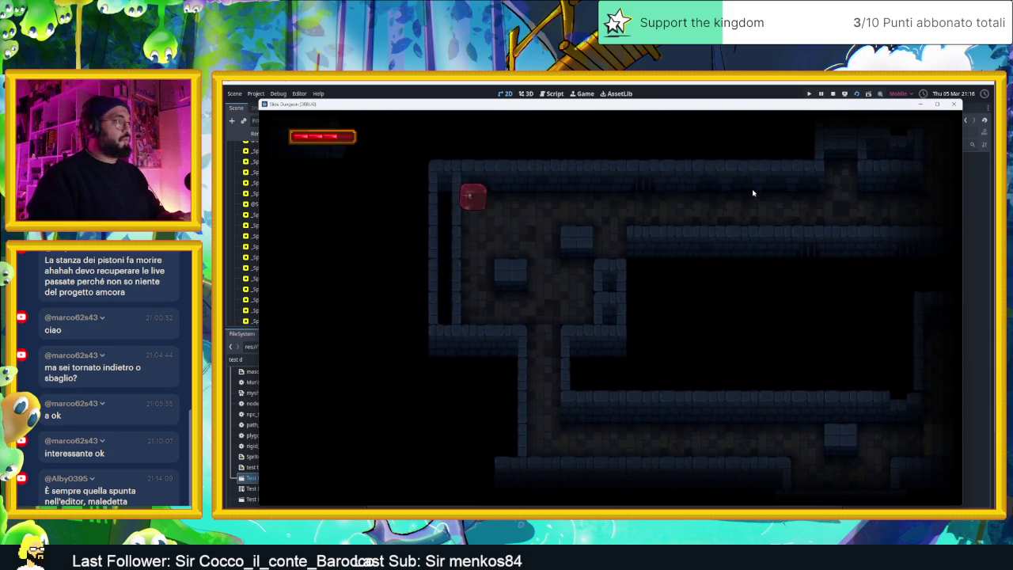
key(Down)
key(Up)
key(Left)
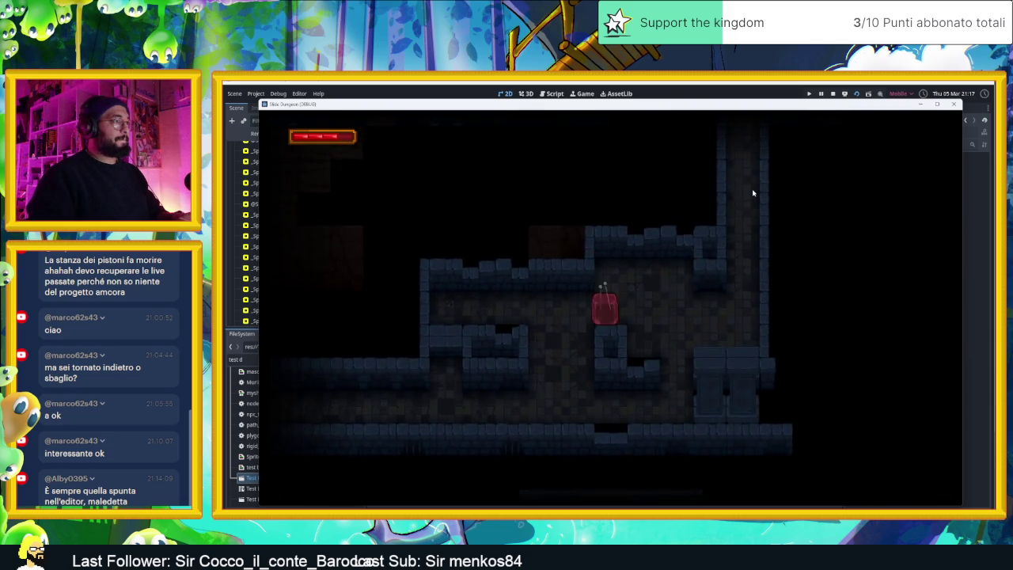
- Guide the slime through the corridors below the lit room and above its start
key(Down)
key(Right)
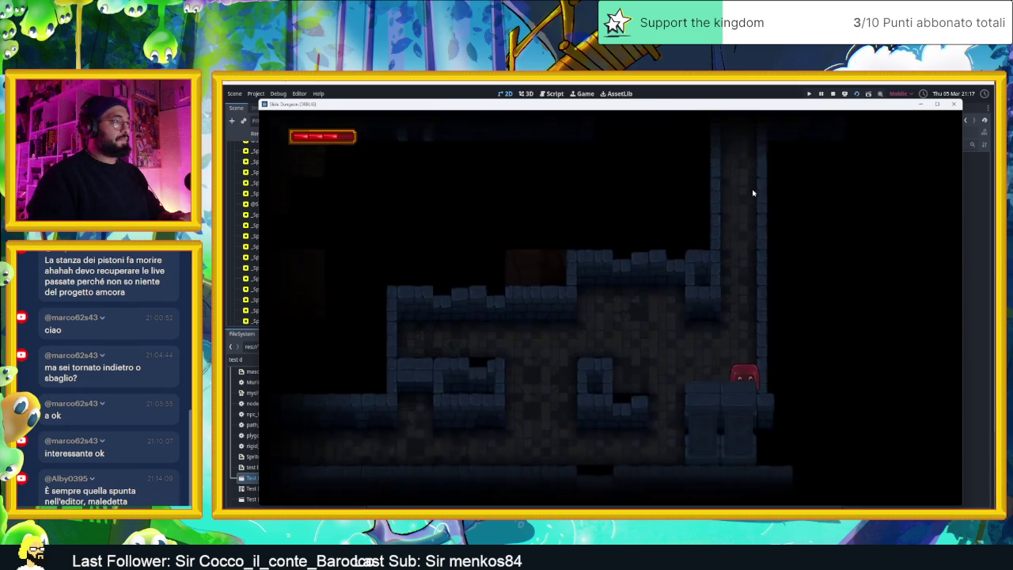
key(Left)
key(Up)
key(Down)
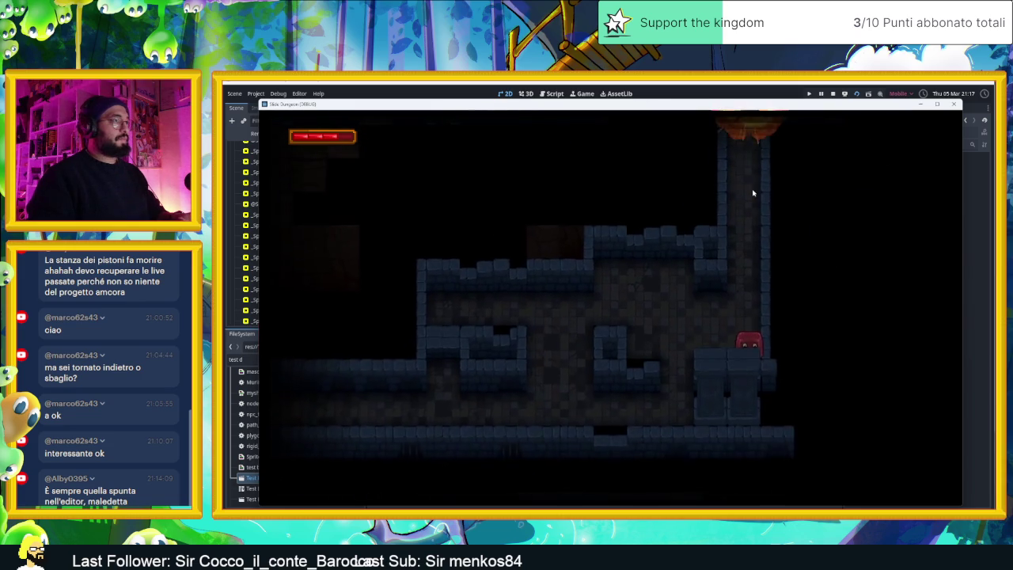
key(Up)
key(Right)
- Dodge the bomb blast and slide the slime left toward the countdown bombs
key(Up)
key(Down)
key(Left)
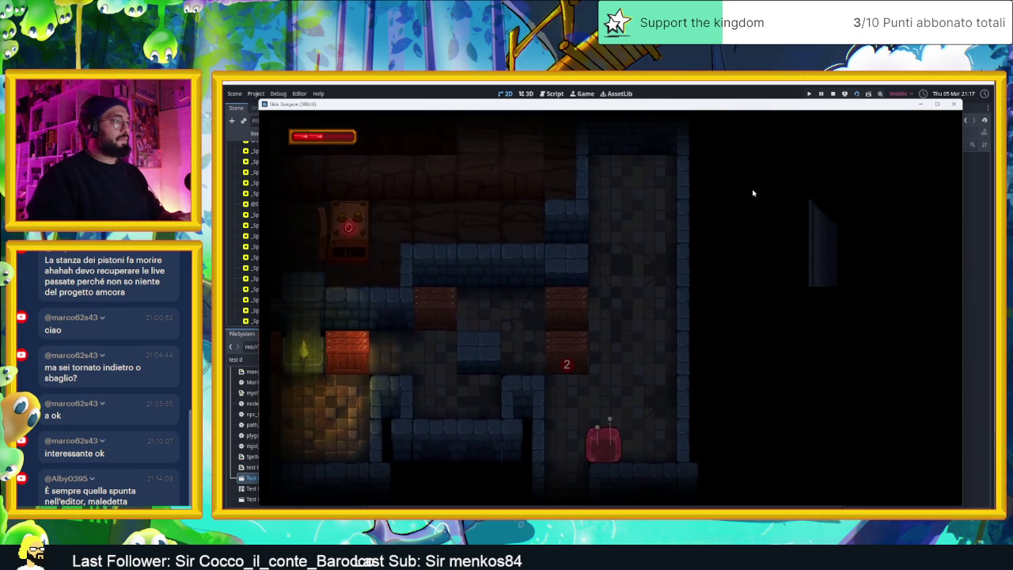
key(Right)
key(Up)
key(Down)
key(Up)
key(Left)
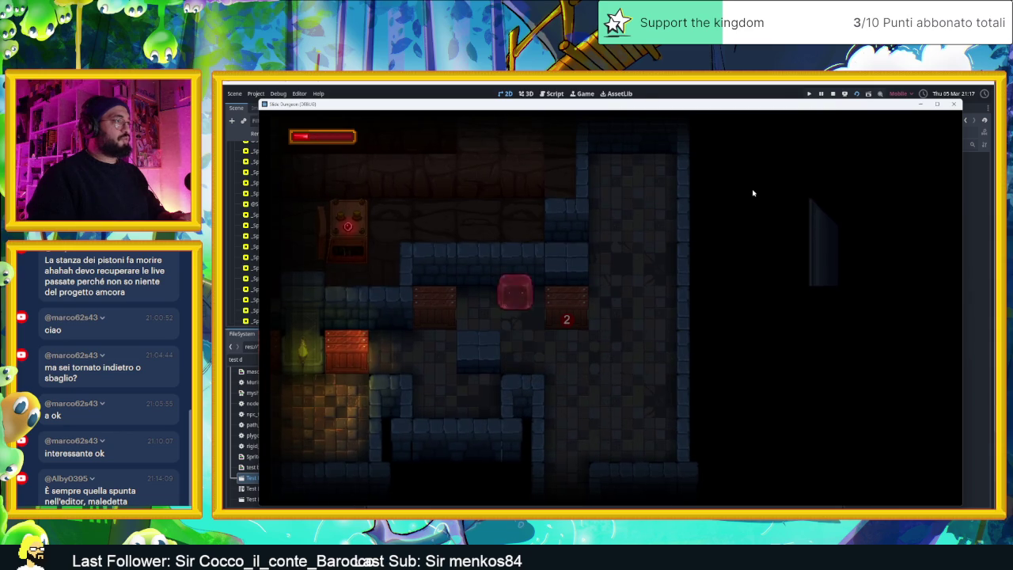
- Slide the slime clear of the bombs, into the room below and back out
key(Down)
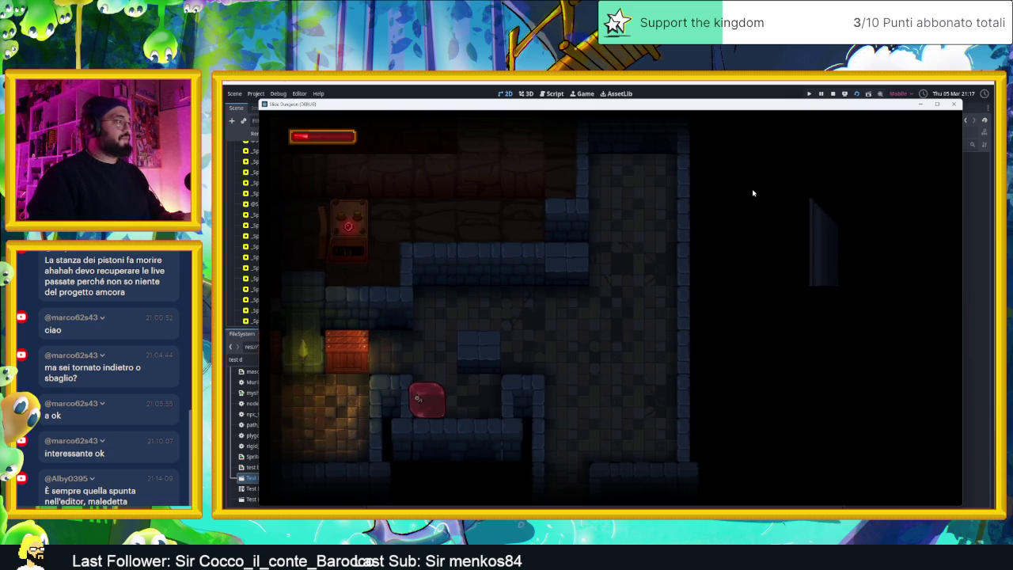
key(Right)
key(Left)
key(Up)
key(Right)
key(Down)
key(Left)
key(Down)
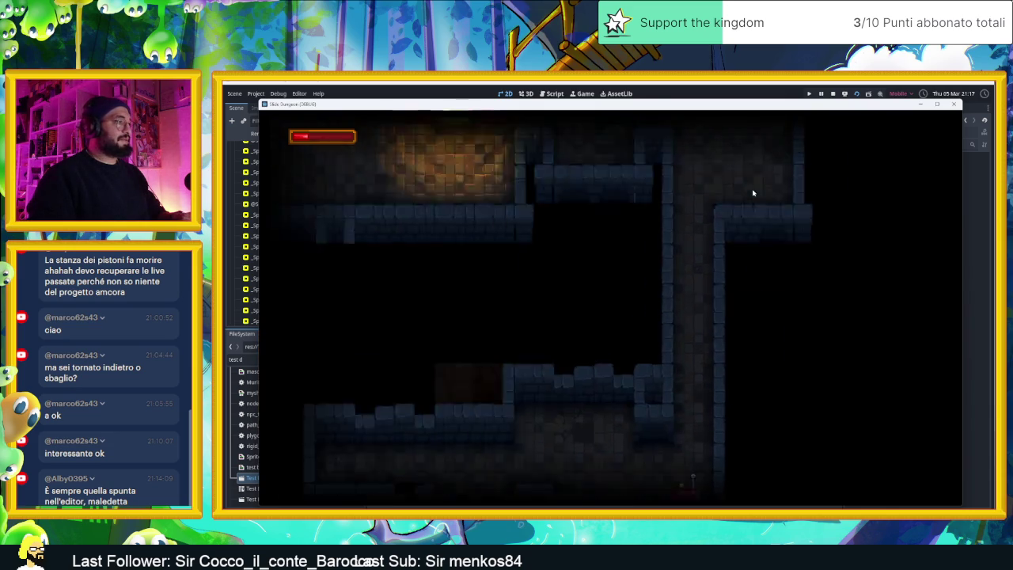
key(Left)
key(Up)
key(Left)
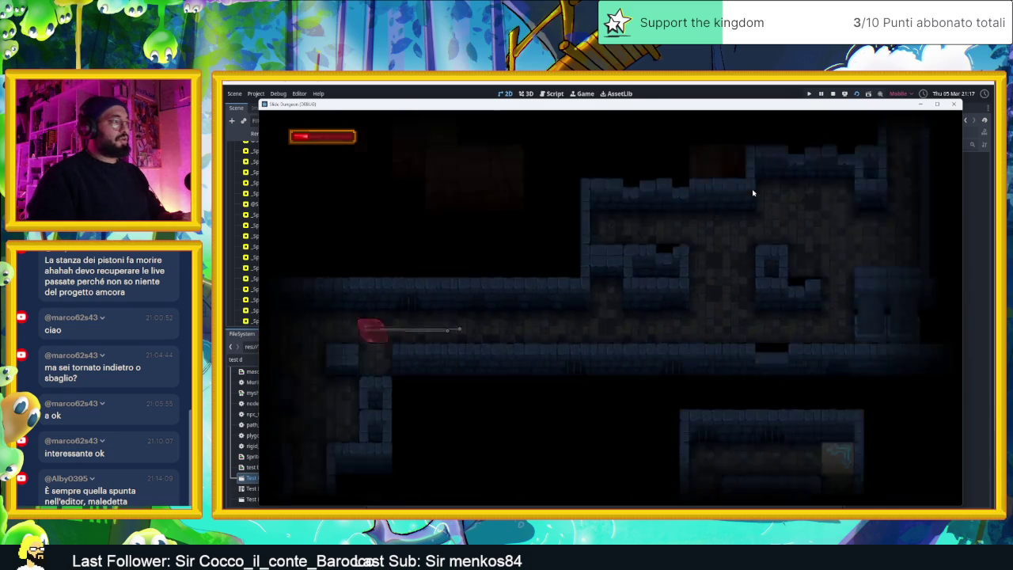
key(Right)
key(Up)
key(Left)
key(Down)
key(Right)
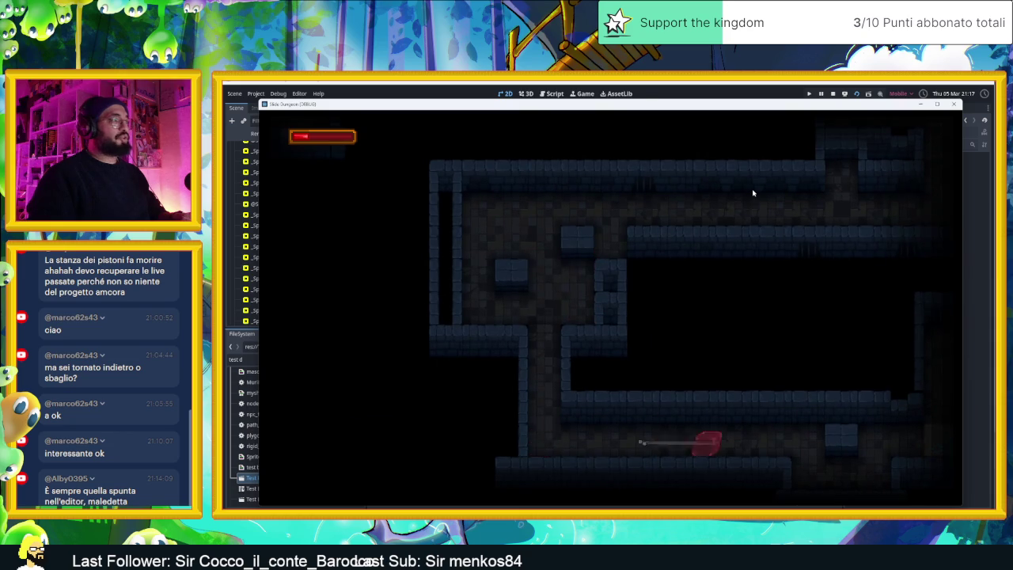
- Guide the slime through the next rooms, up the shaft and along the lower corridor
key(Up)
key(Right)
key(Down)
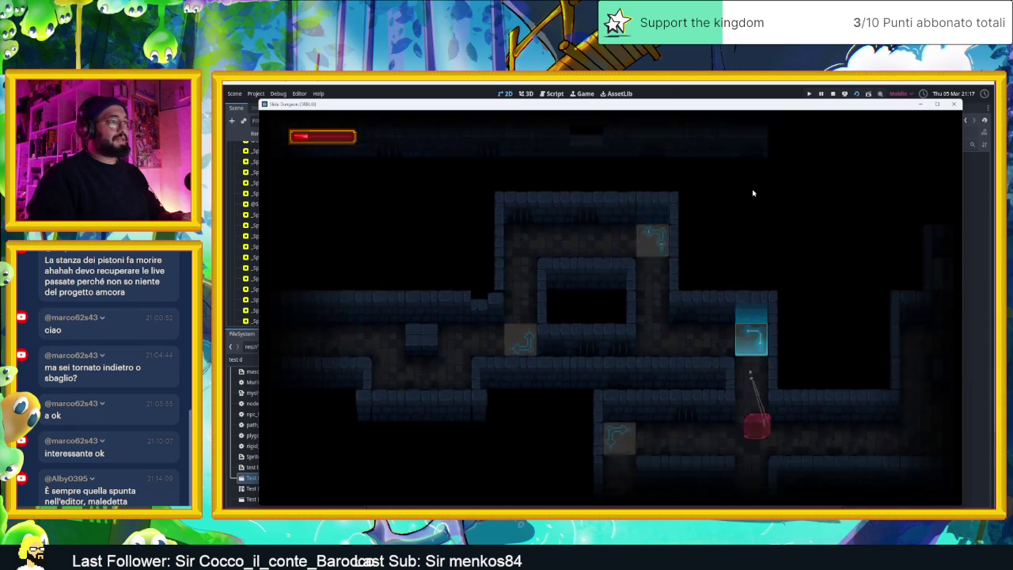
key(Right)
key(Up)
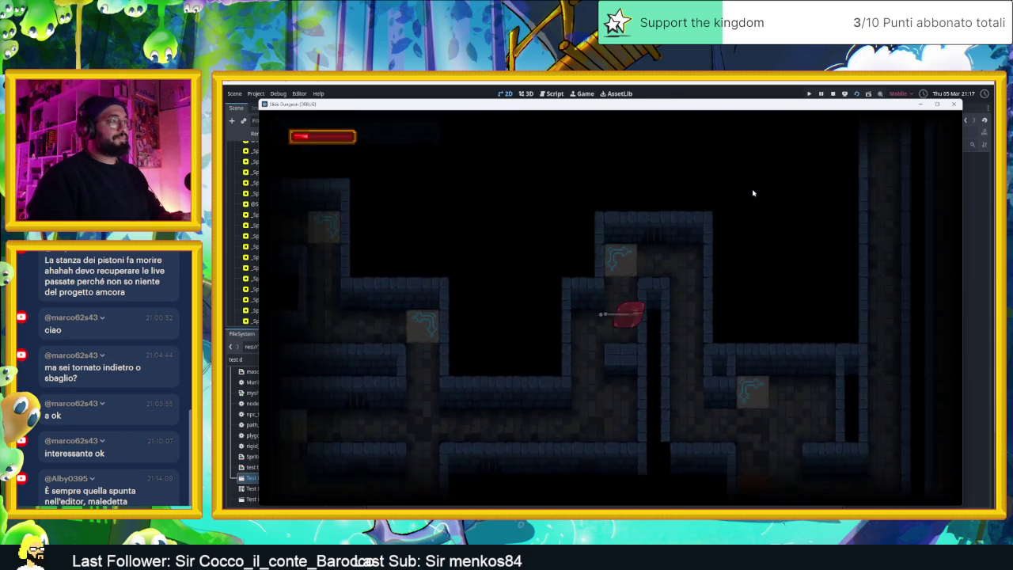
key(Down)
key(Up)
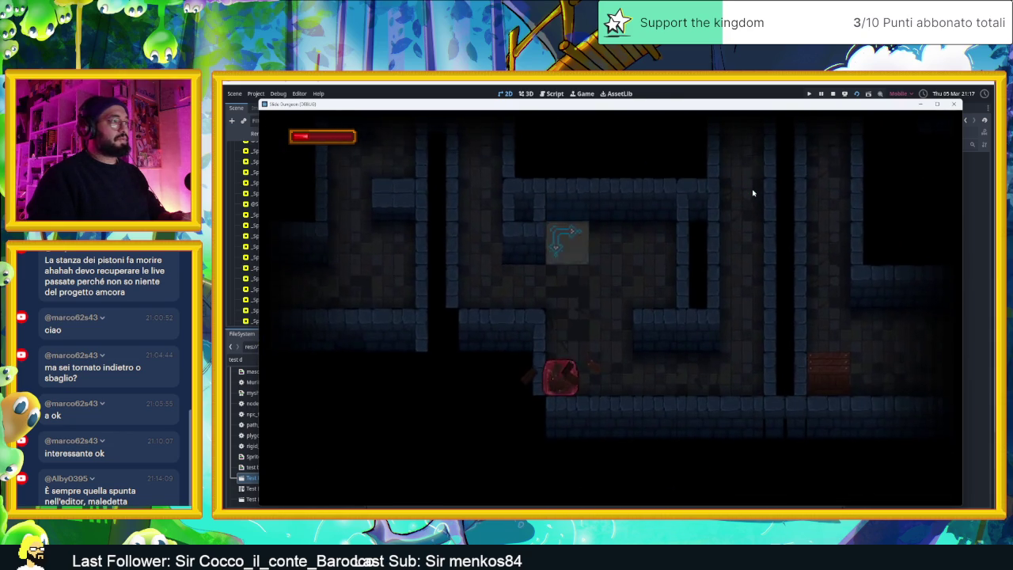
key(Left)
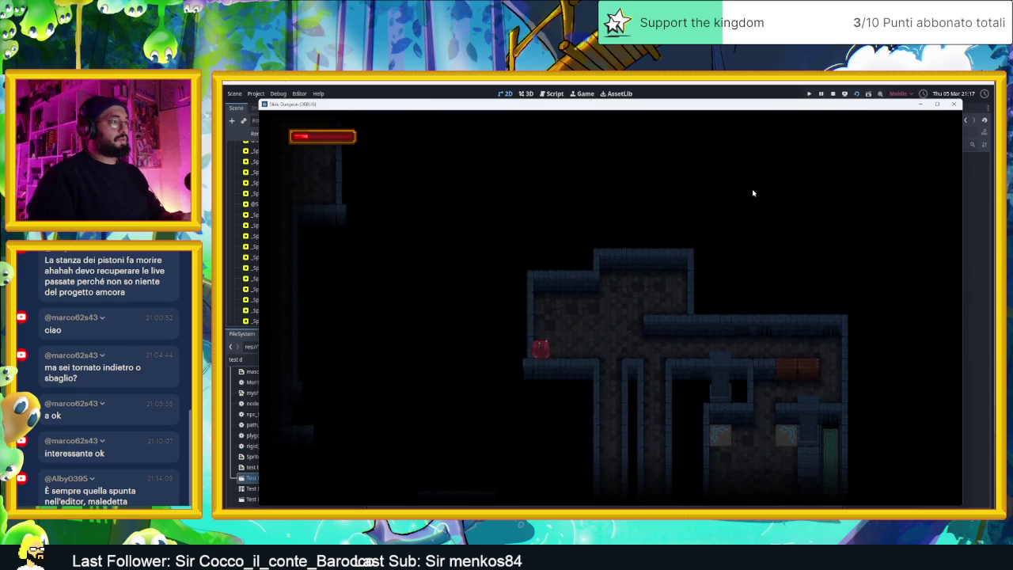
key(Right)
key(Down)
key(Left)
key(Right)
key(Up)
key(Down)
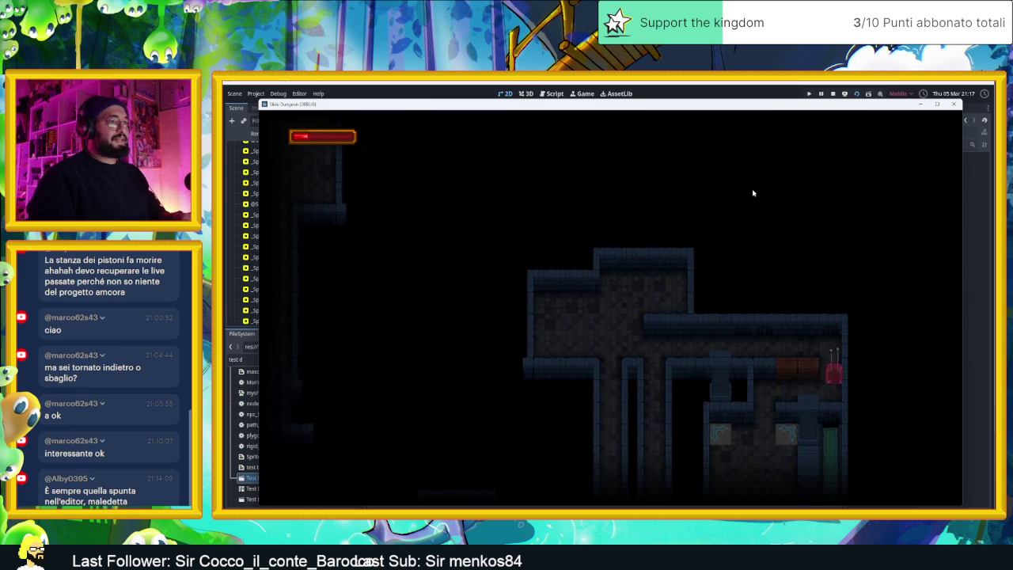
key(Left)
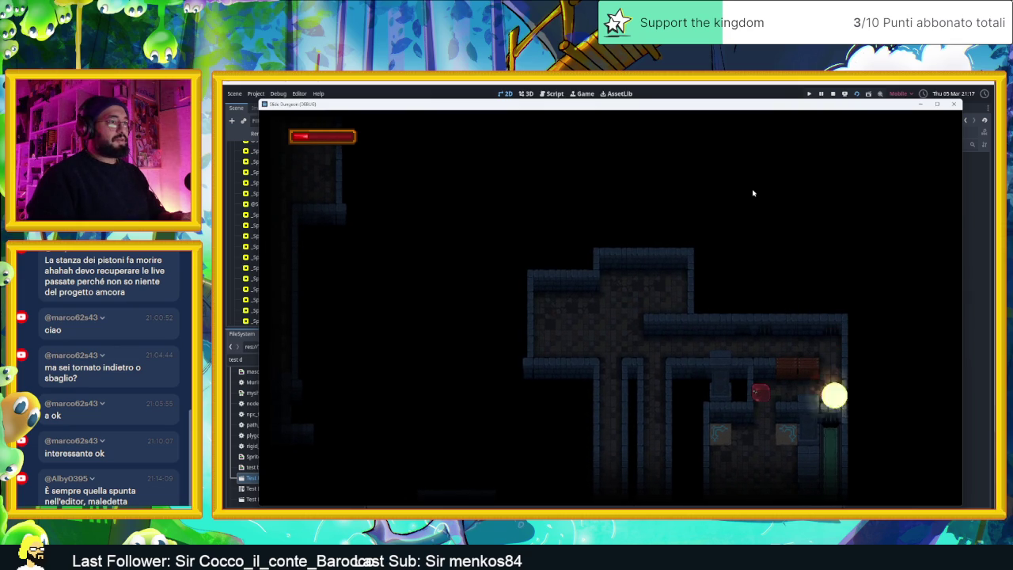
- Move the slime across the cyan-block room and down through the bottom door
key(Left)
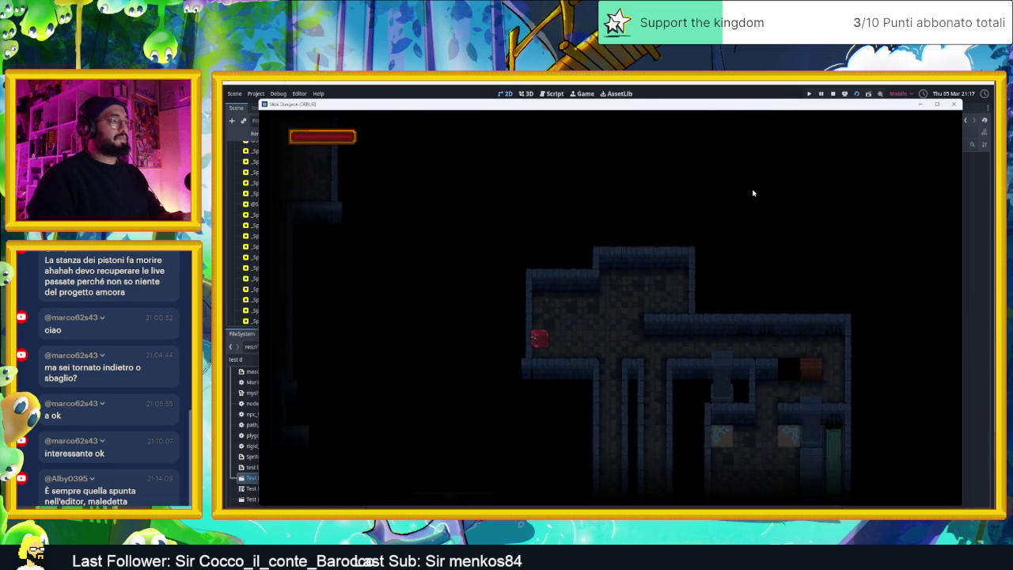
key(Left)
key(Right)
key(Down)
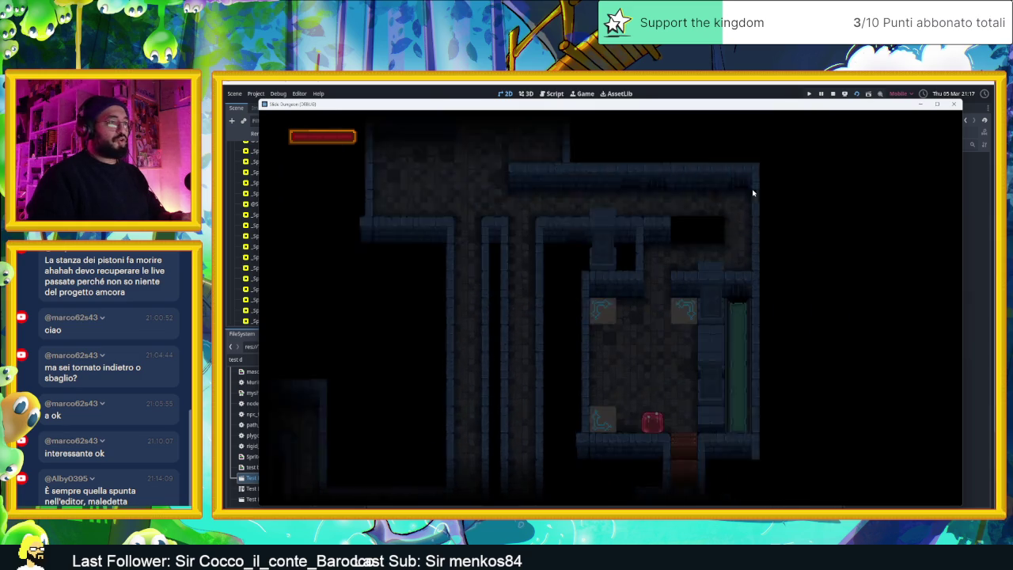
key(Left)
key(Down)
key(Down)
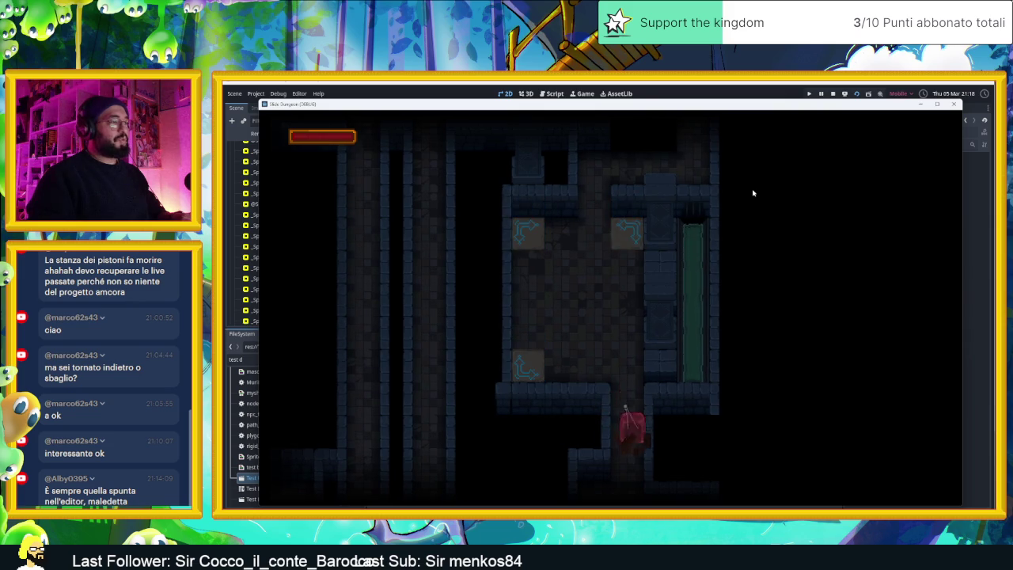
key(Right)
key(Left)
key(Right)
key(Down)
key(Left)
key(Right)
key(Left)
key(Left)
key(Right)
key(Up)
key(Left)
key(Down)
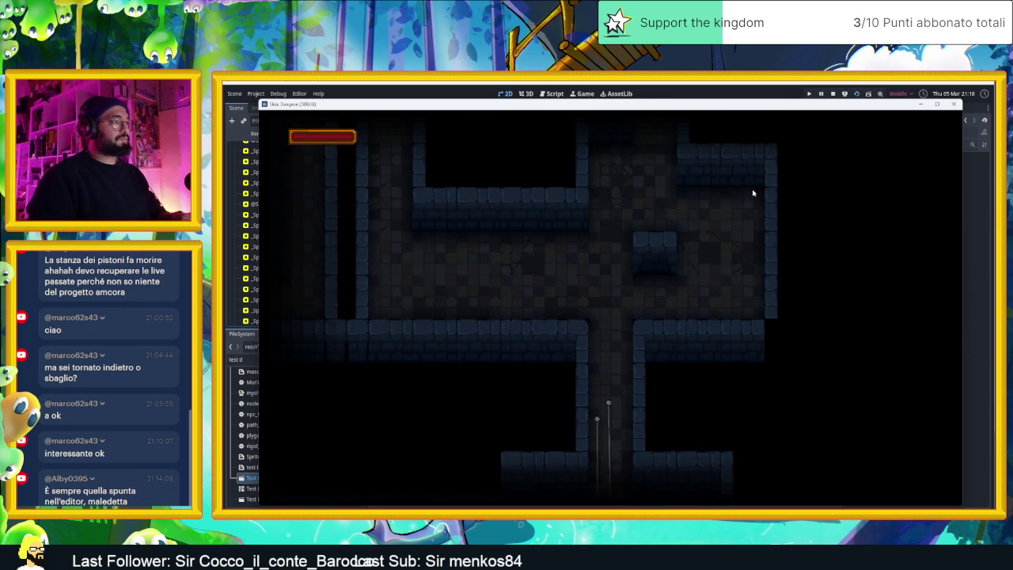
- Steer the slime away from an explosion and through the green-lit door into the lower corridor
key(Left)
key(Up)
key(Down)
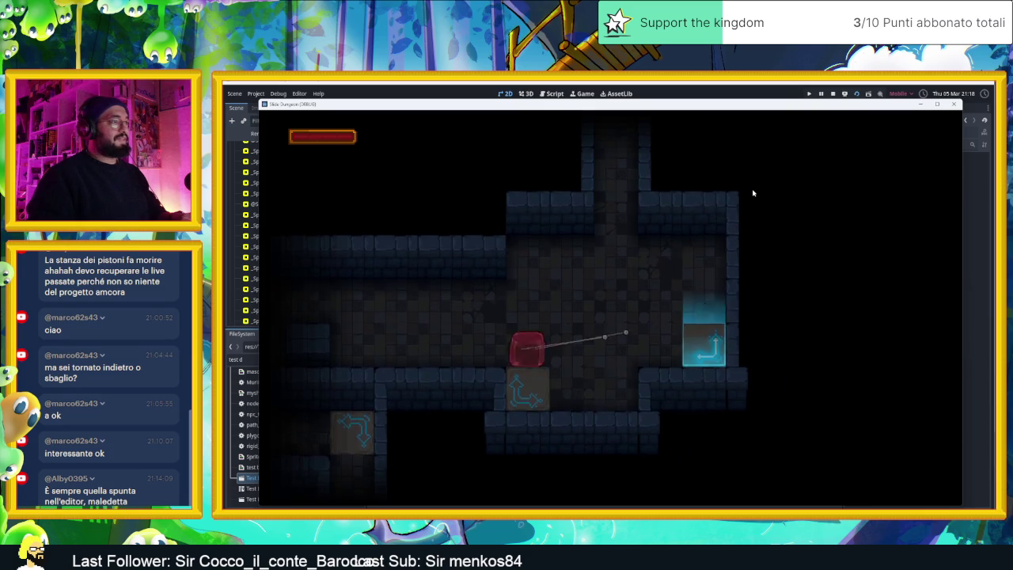
key(Down)
key(Left)
key(Up)
key(Down)
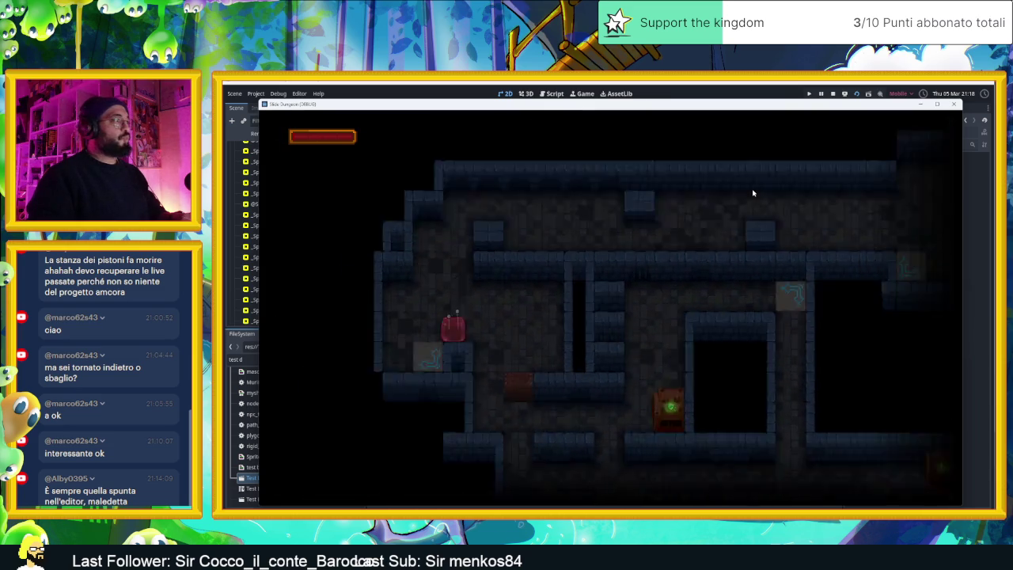
key(Right)
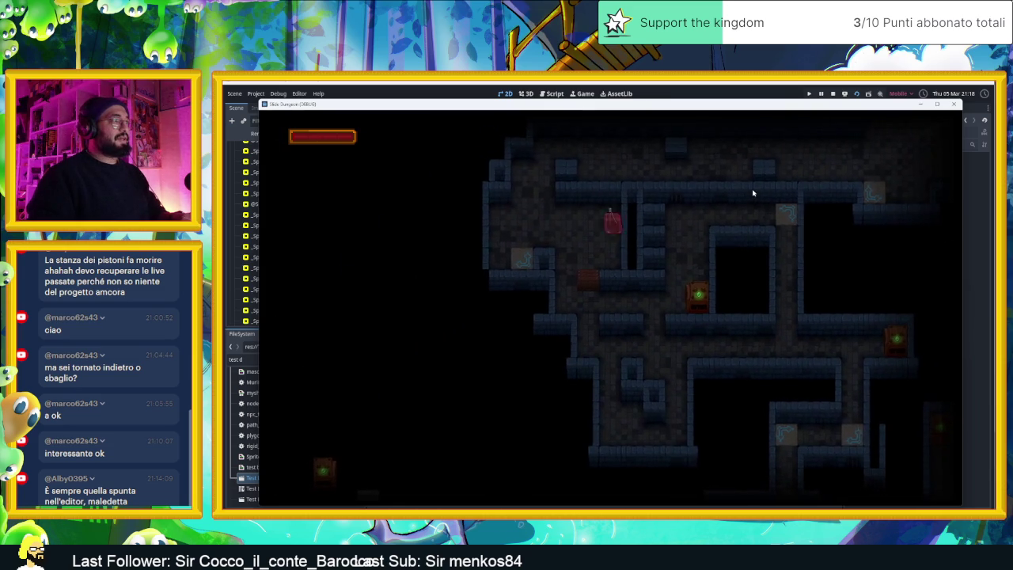
key(Down)
key(Left)
key(Right)
key(Left)
key(Down)
key(Right)
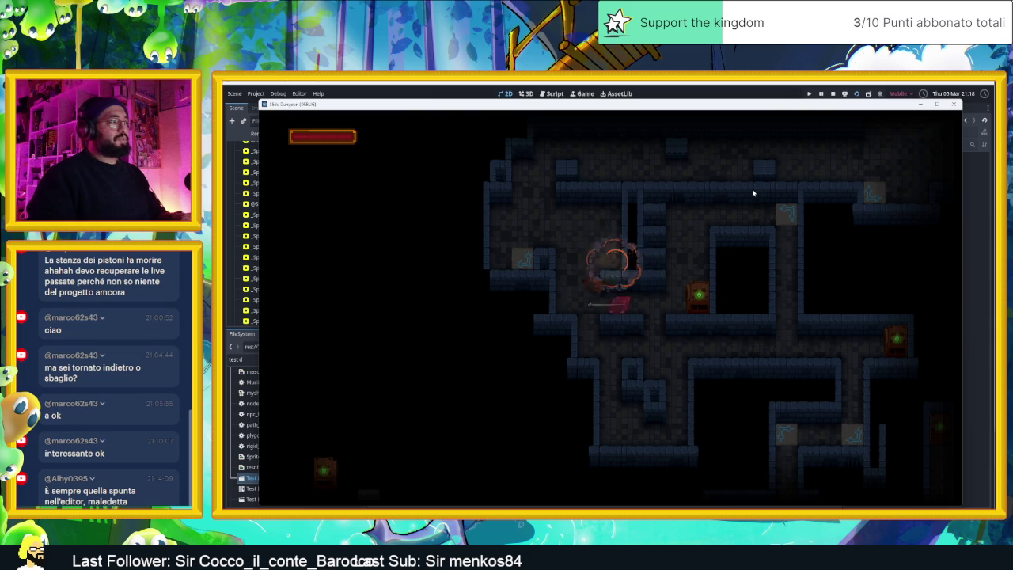
key(Down)
key(Left)
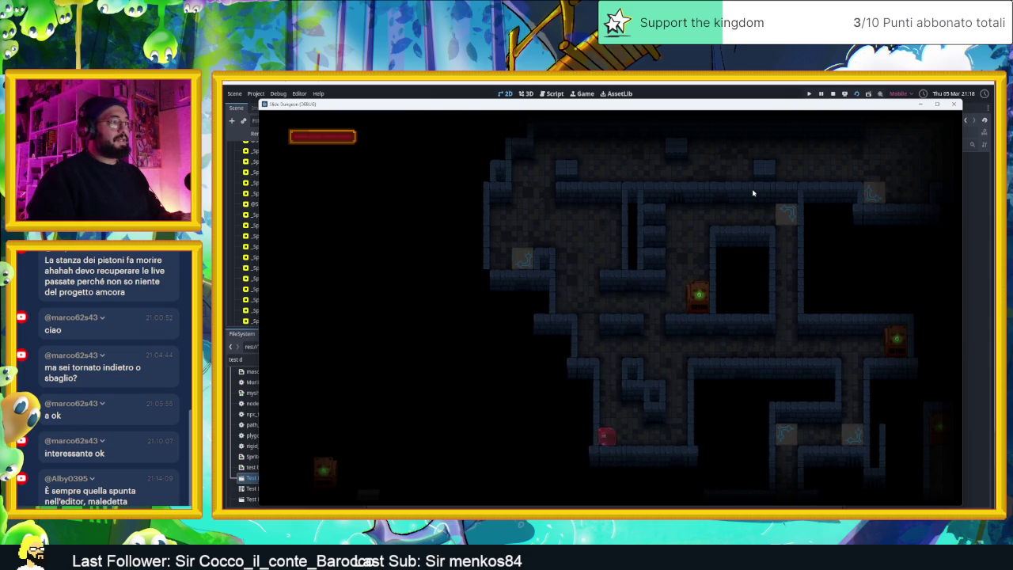
key(Up)
key(Right)
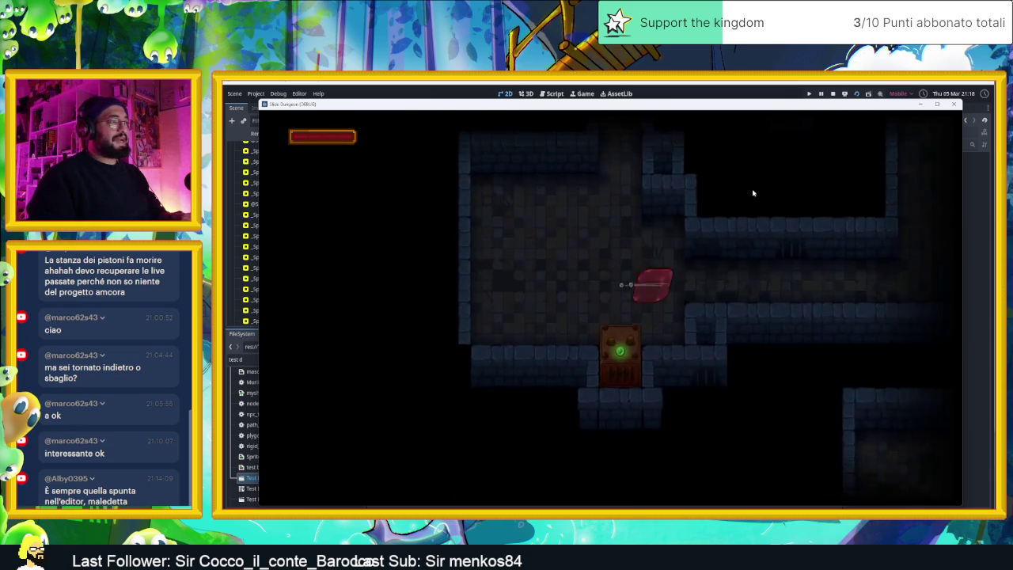
key(Up)
key(Right)
key(Down)
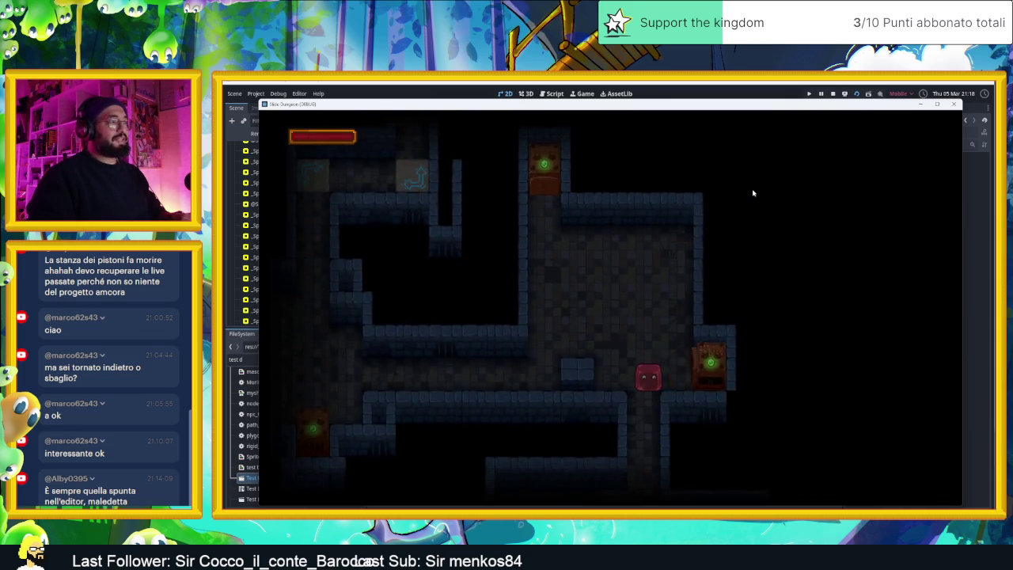
key(Right)
key(Down)
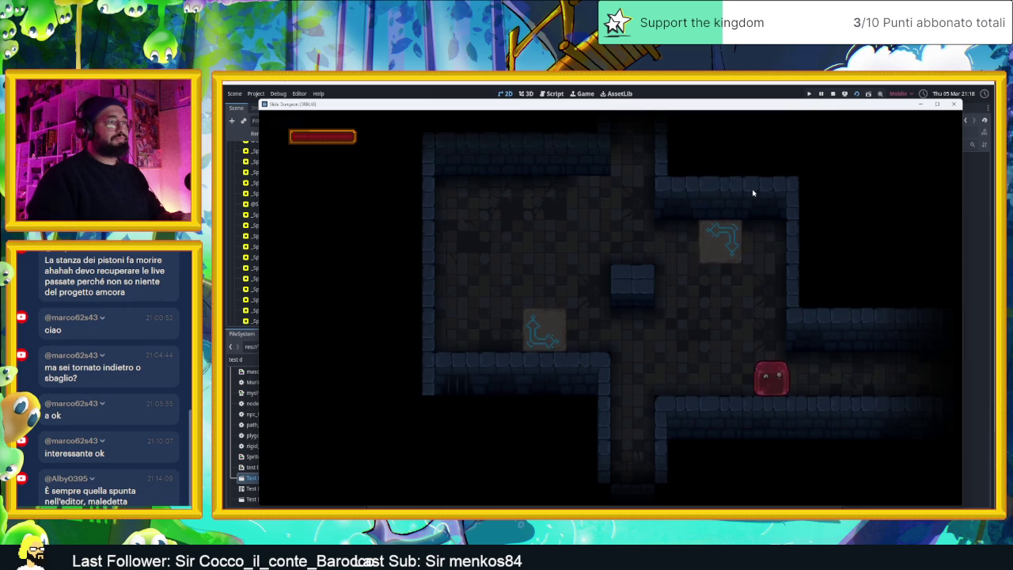
- Stop the playtest, zoom into the room and hide the CameraNodeContainer outlines
click(833, 94)
scroll(472, 234, up, 3)
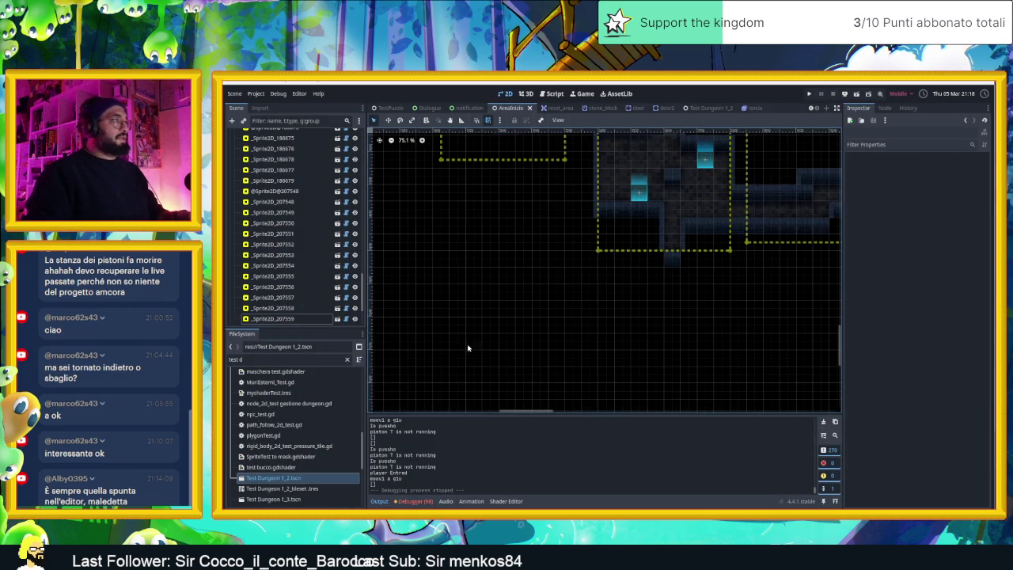
scroll(578, 245, up, 3)
scroll(289, 206, up, 10)
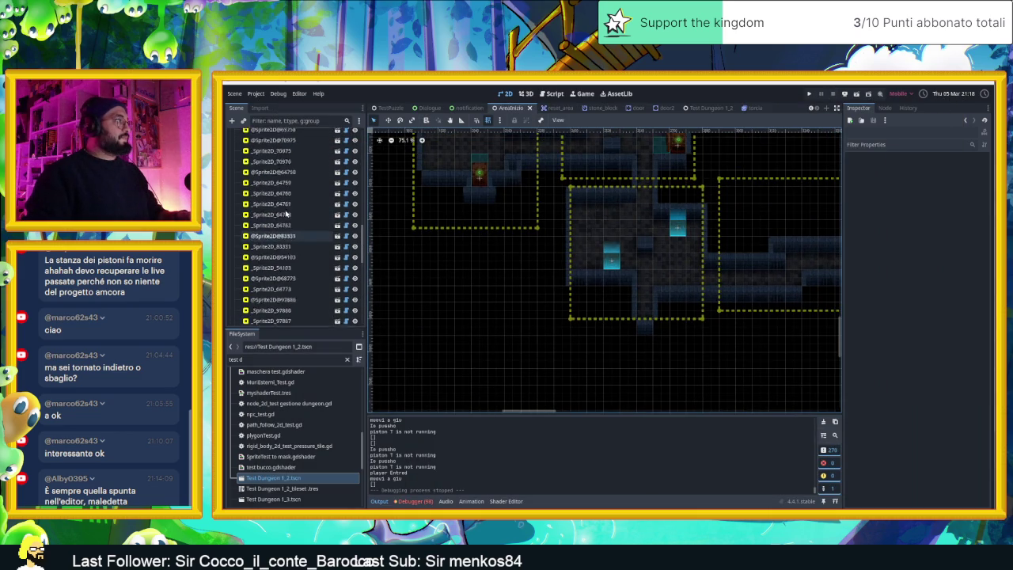
scroll(287, 212, up, 5)
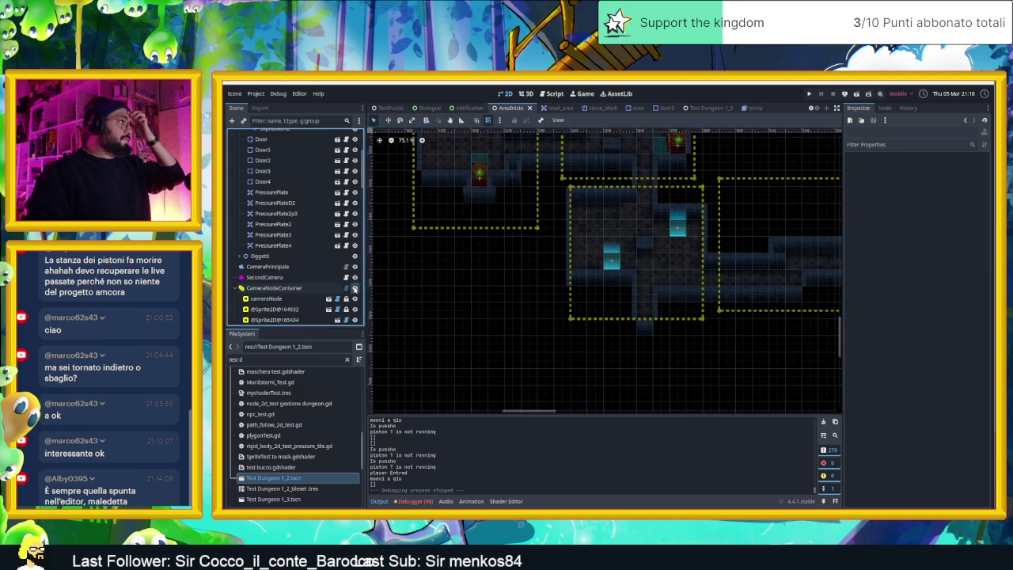
click(355, 287)
scroll(619, 258, up, 5)
- Drag SpeedTile40 further left and SpeedTile39 further right, then zoom out
click(607, 264)
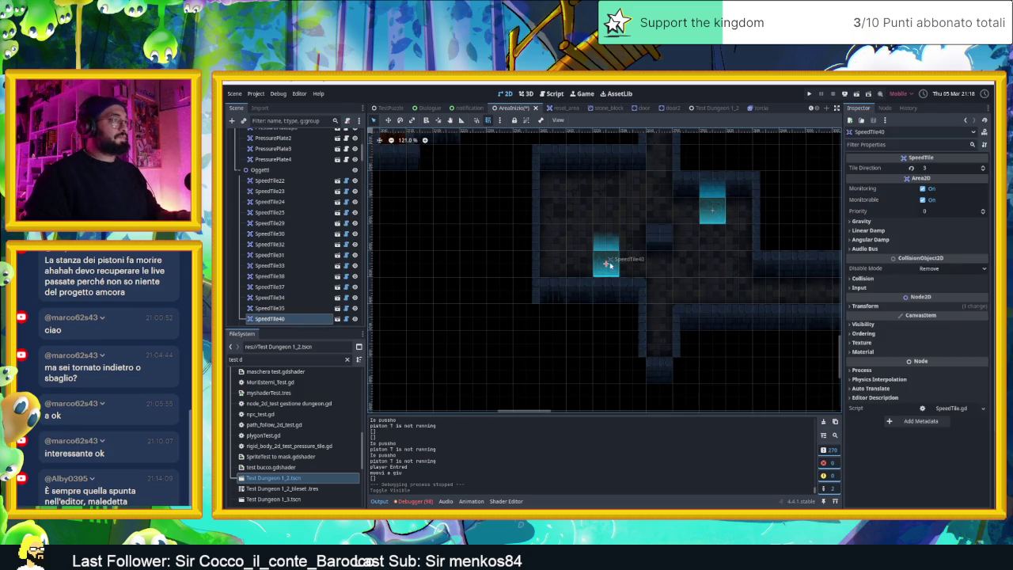
drag(597, 262, 543, 262)
click(722, 211)
drag(724, 211, 748, 210)
scroll(765, 253, down, 4)
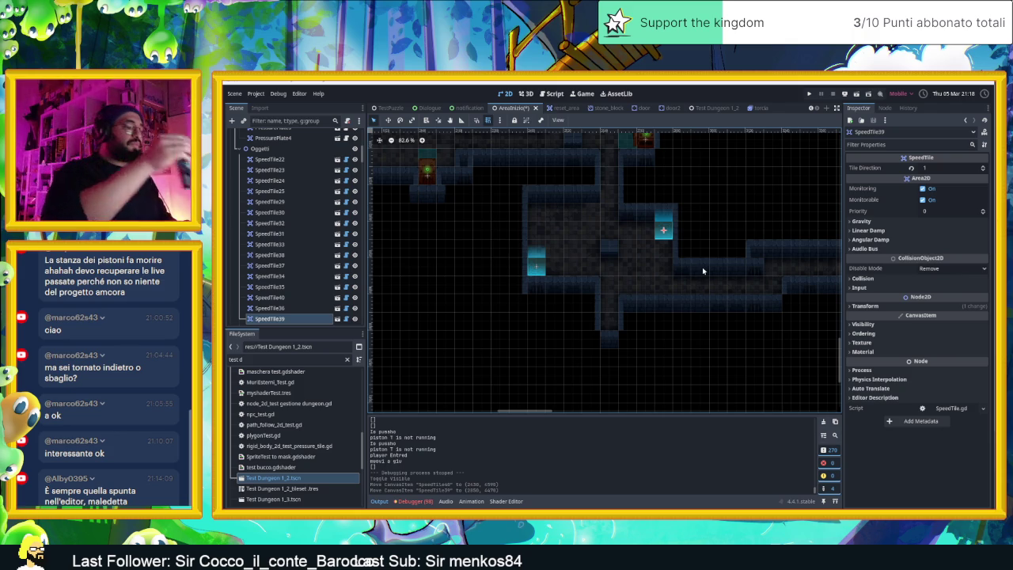
drag(771, 262, 596, 288)
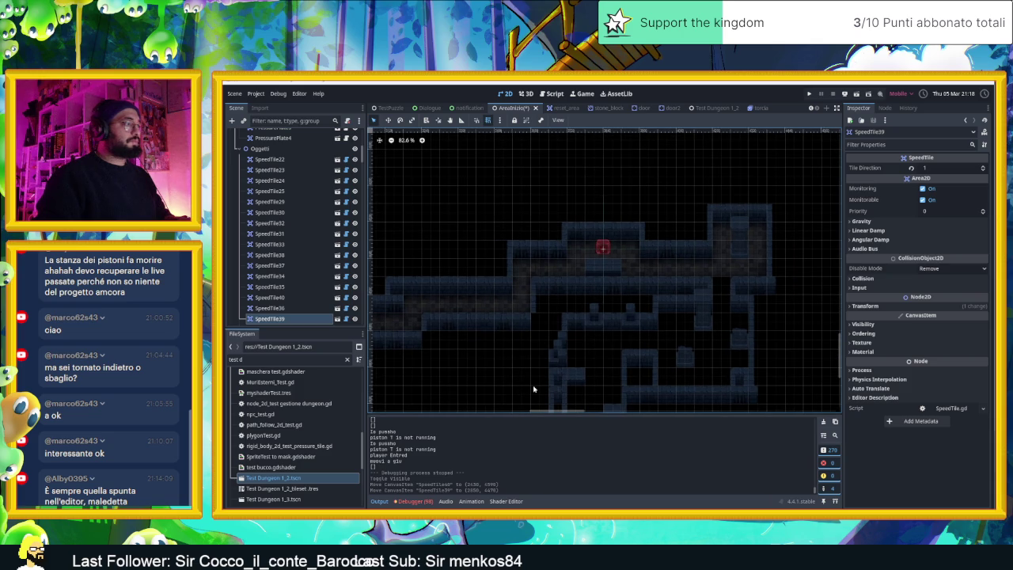
click(410, 502)
scroll(511, 463, down, 2)
scroll(513, 464, up, 5)
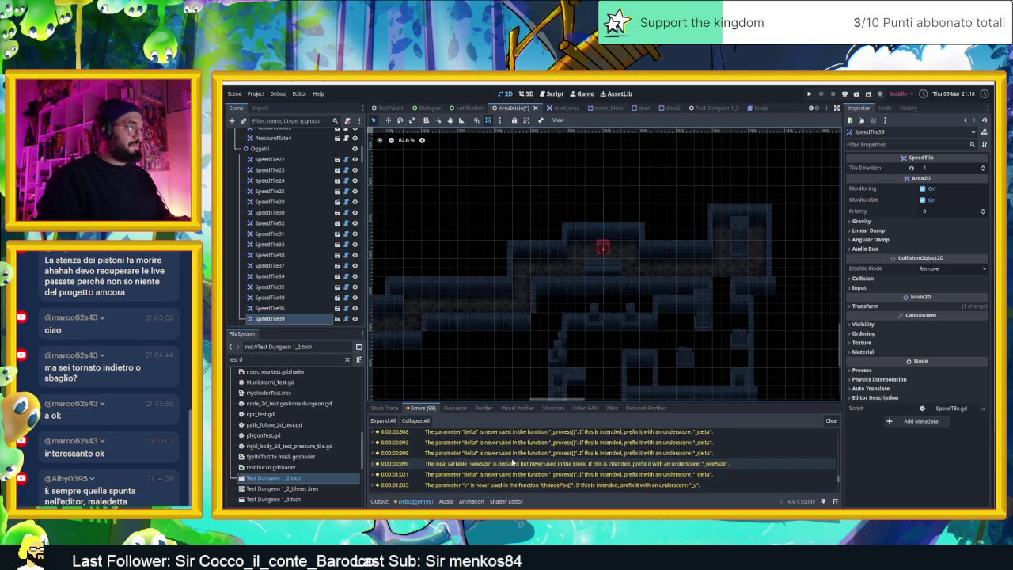
scroll(514, 462, up, 5)
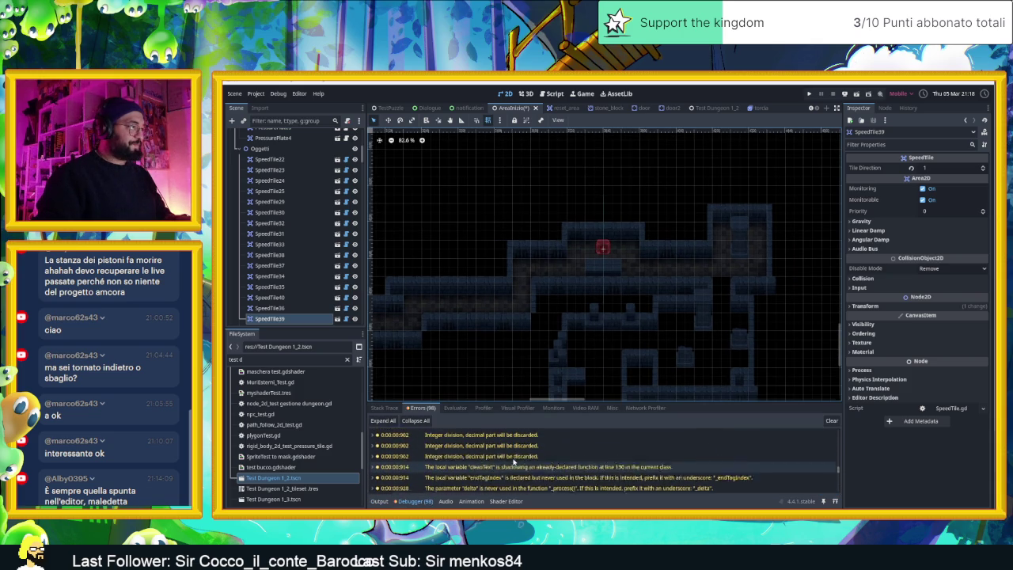
scroll(513, 463, up, 5)
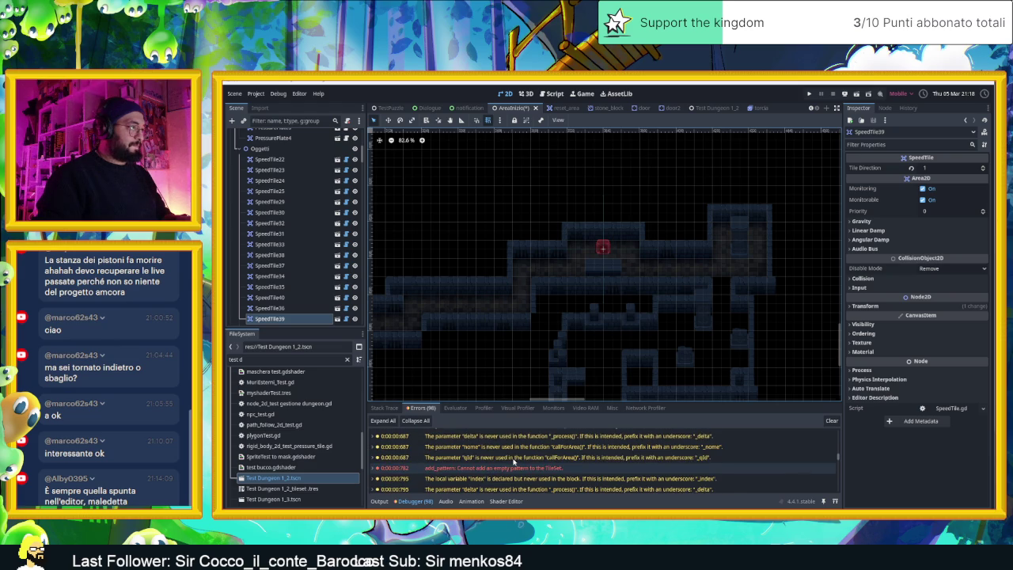
click(497, 469)
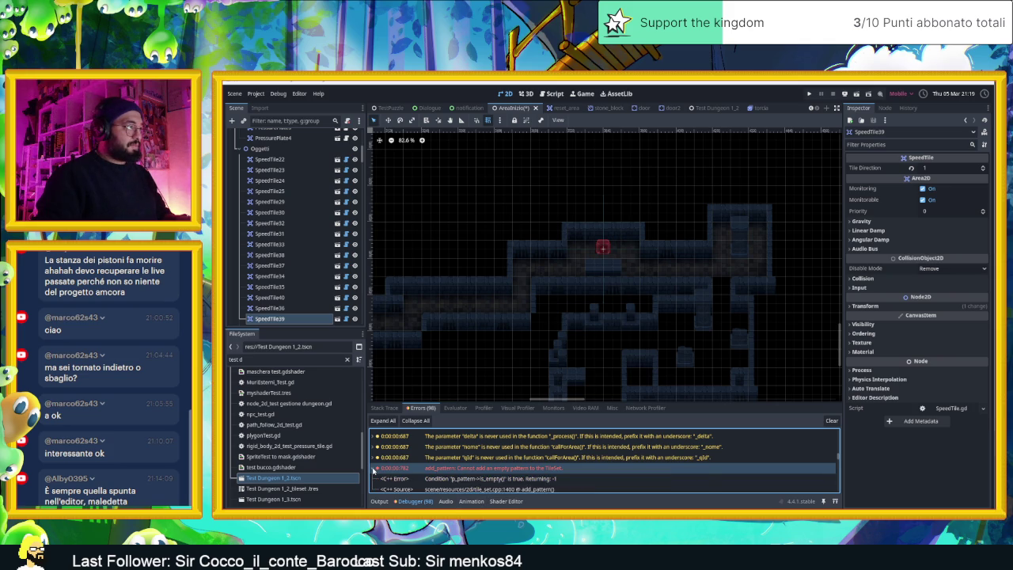
right_click(440, 471)
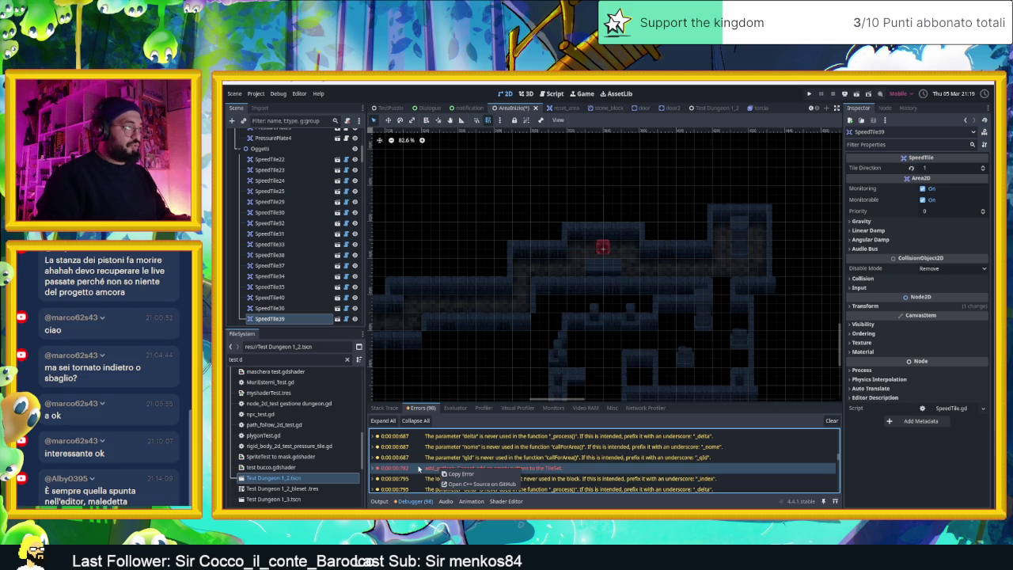
click(419, 468)
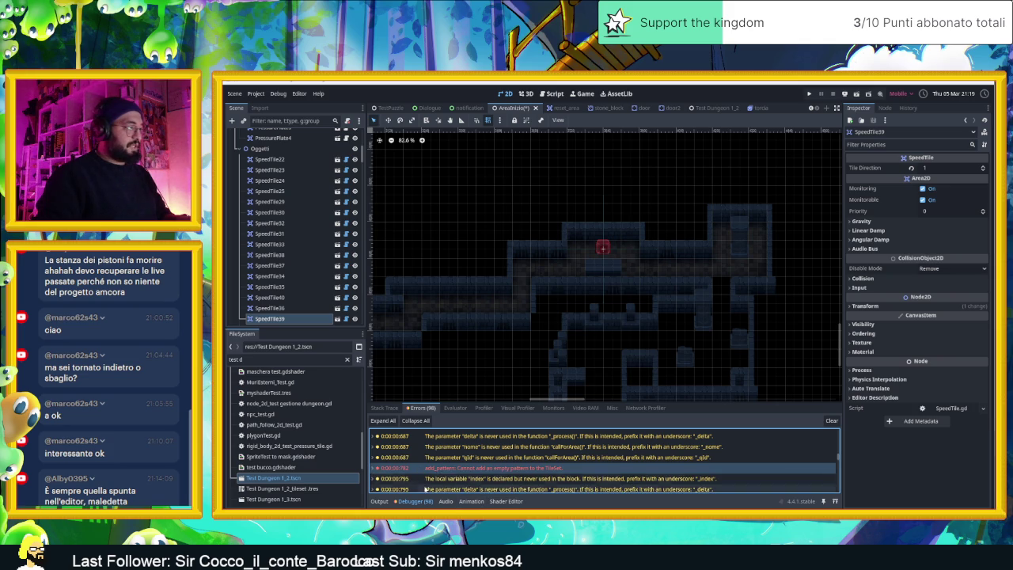
click(380, 501)
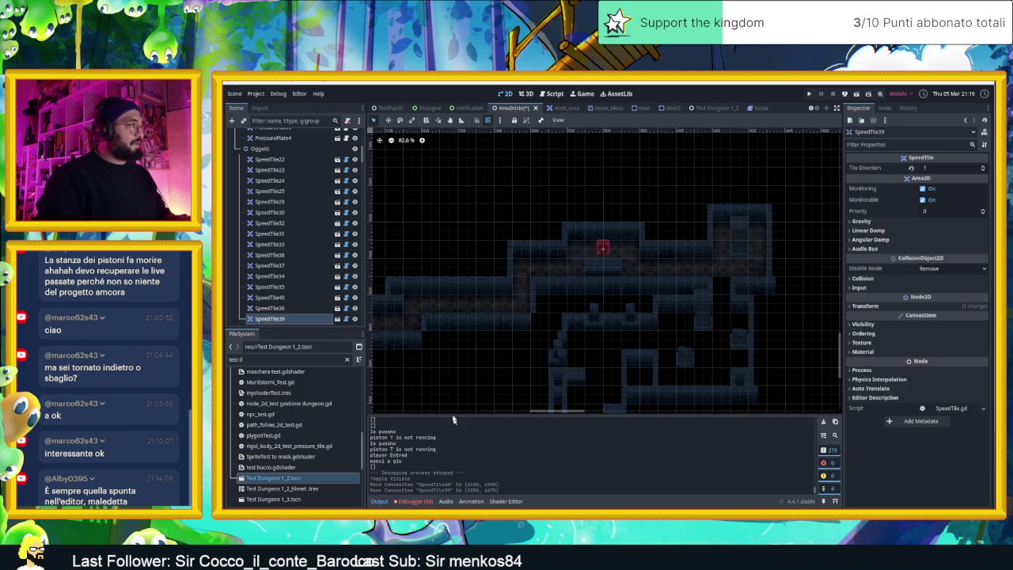
scroll(685, 244, down, 5)
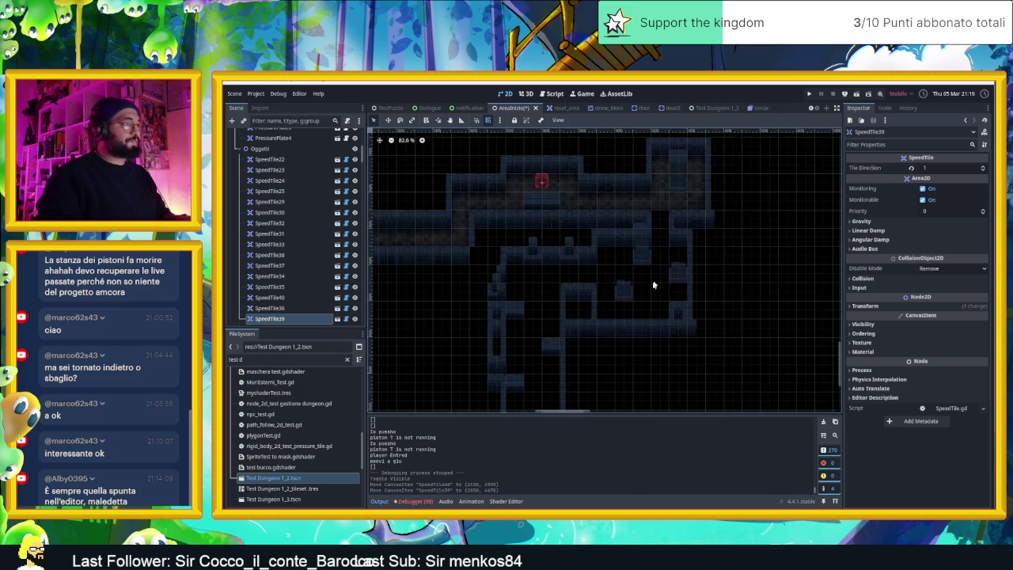
scroll(642, 255, down, 5)
scroll(637, 300, down, 3)
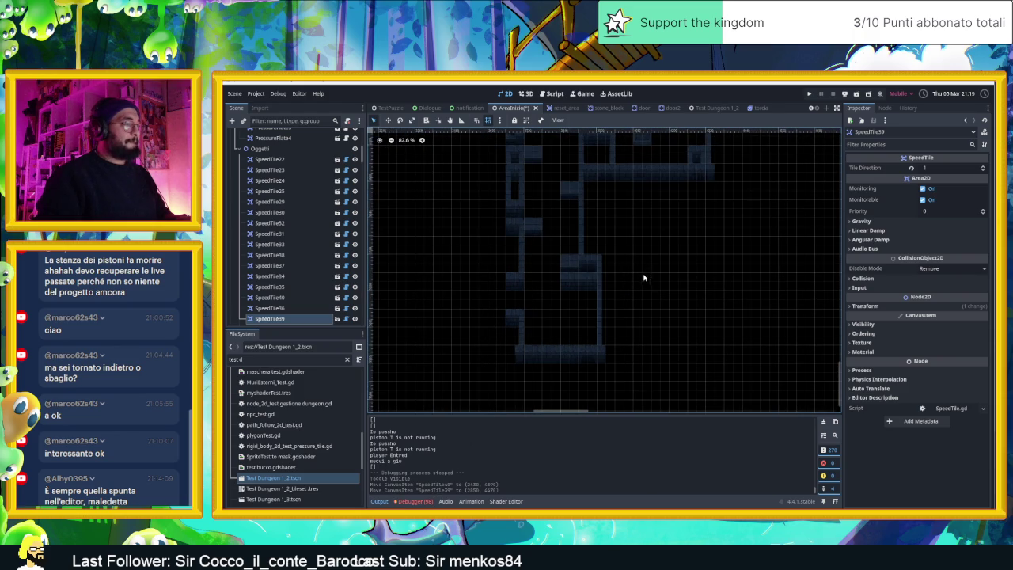
scroll(587, 297, up, 5)
scroll(587, 297, left, 4)
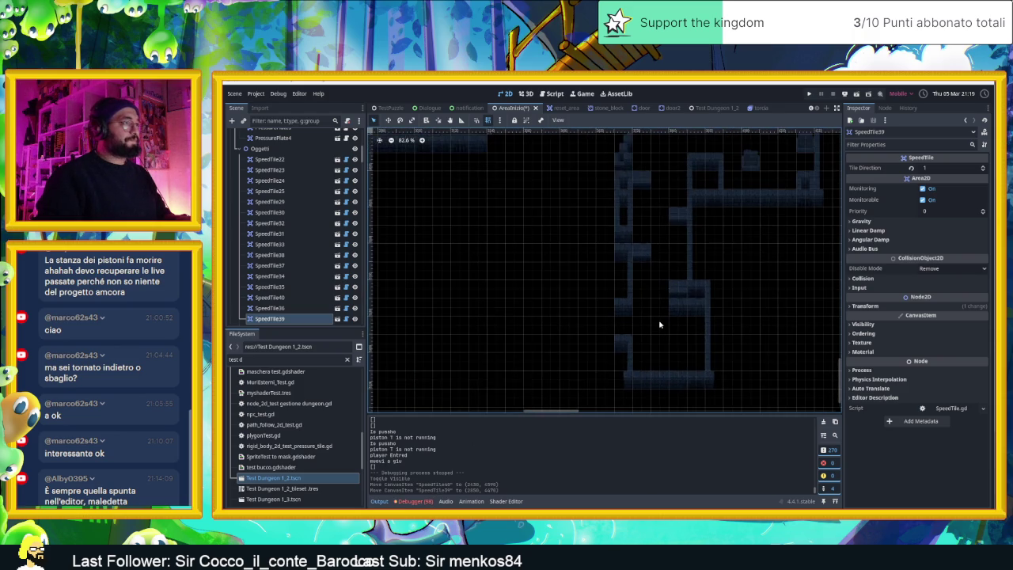
scroll(629, 333, left, 5)
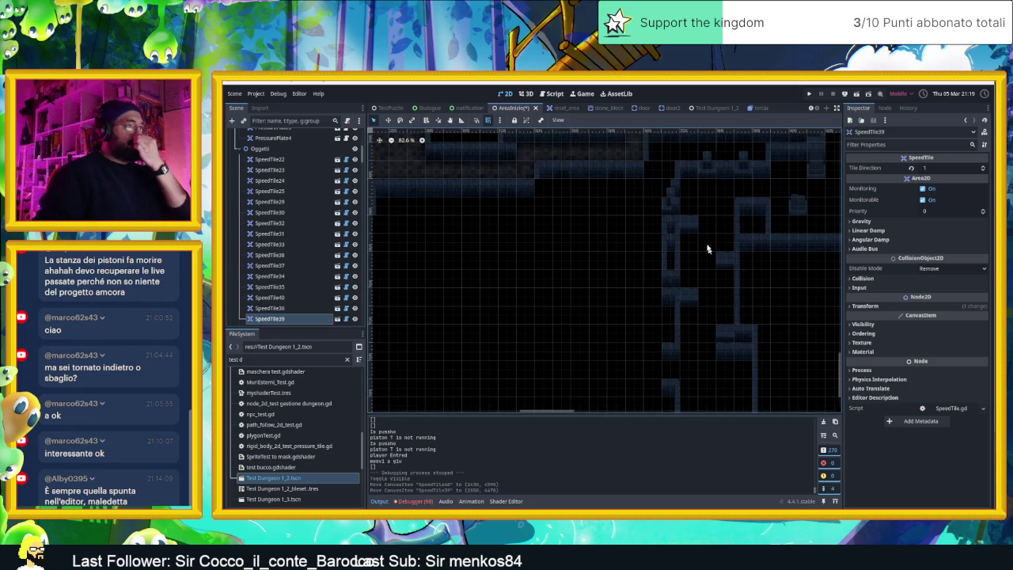
scroll(628, 361, down, 2)
scroll(665, 332, left, 3)
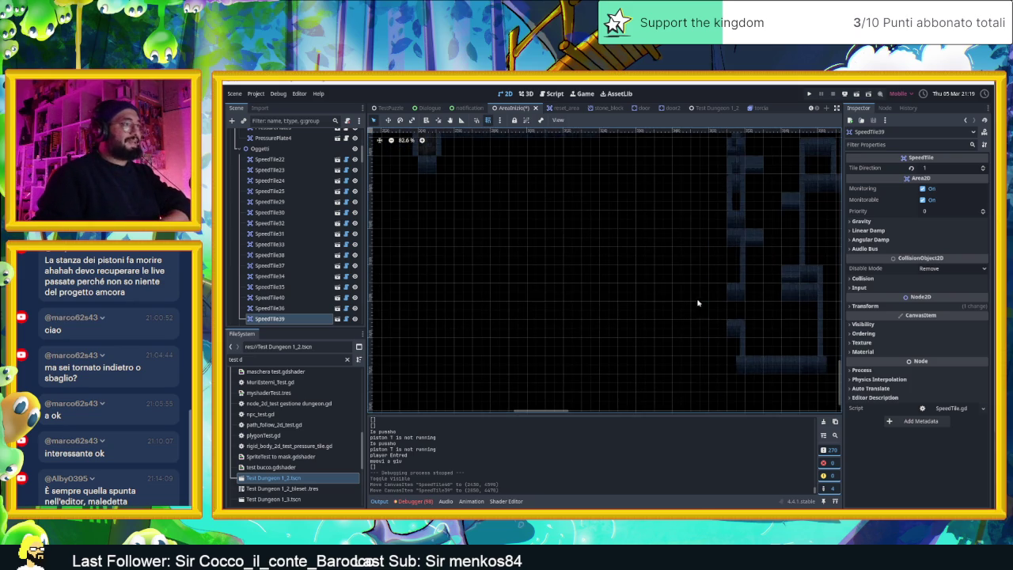
scroll(697, 301, right, 3)
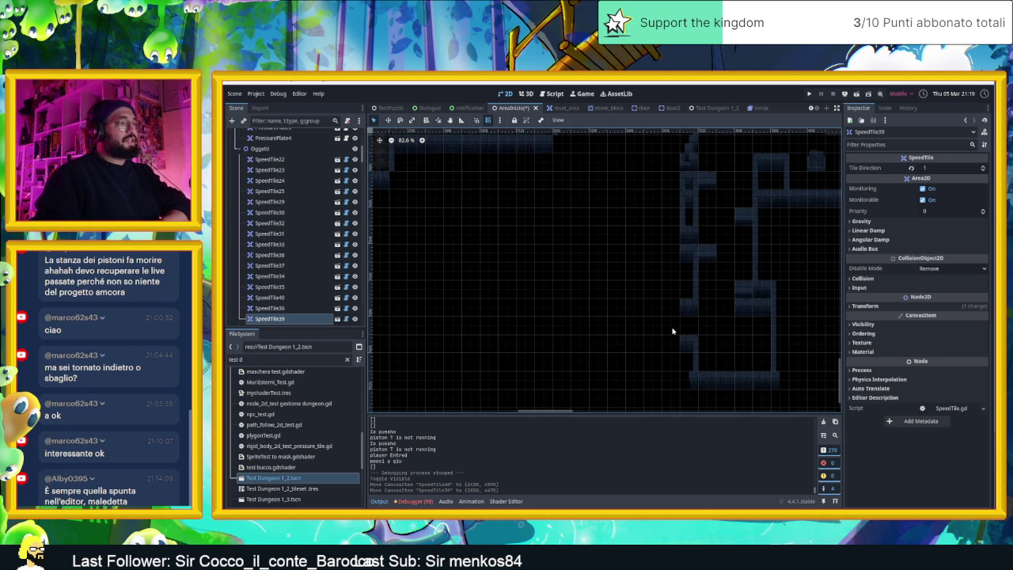
drag(742, 267, 726, 294)
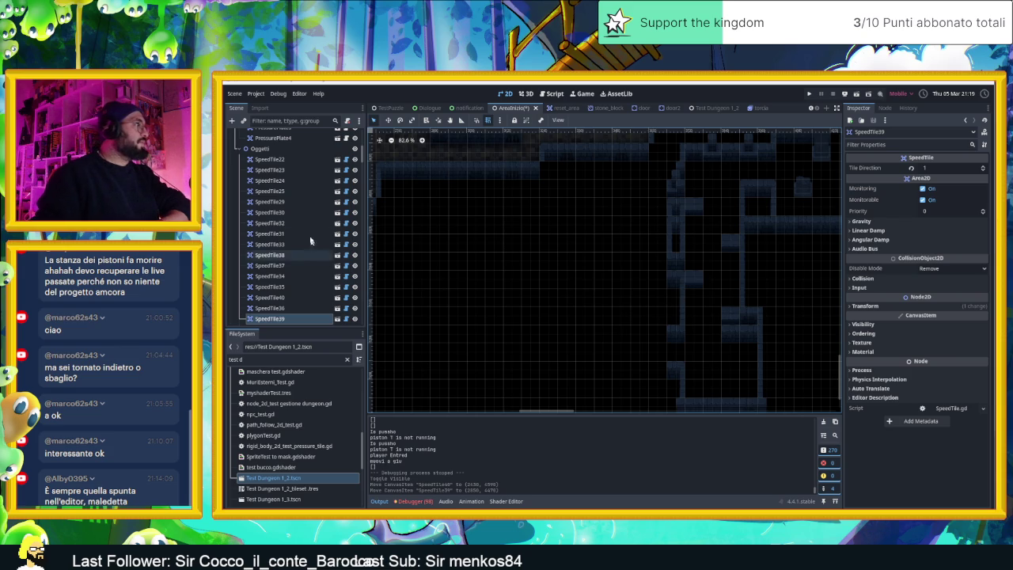
scroll(289, 190, up, 10)
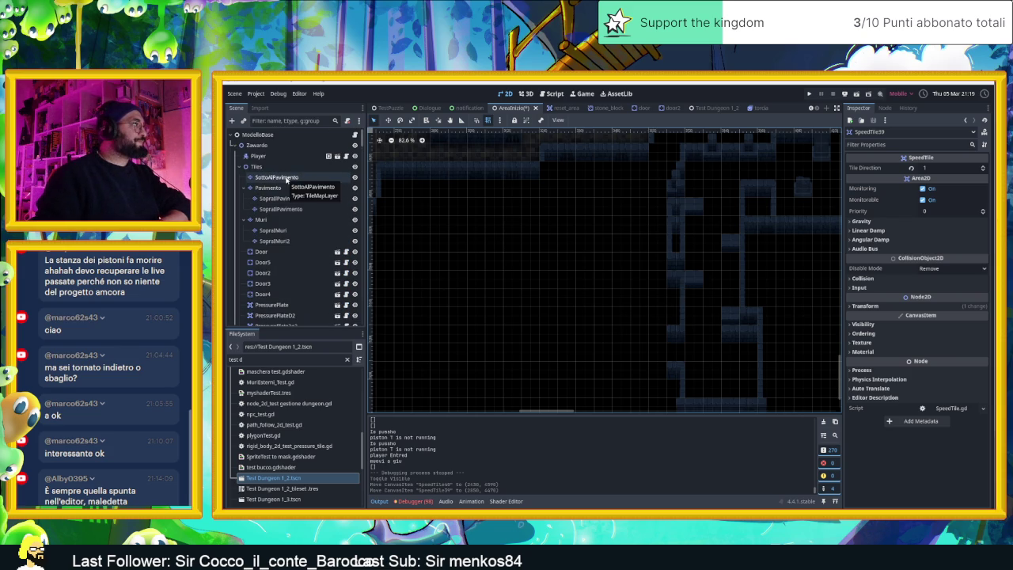
- Select the Muri wall layer and paint a horizontal row of wall tiles
click(283, 188)
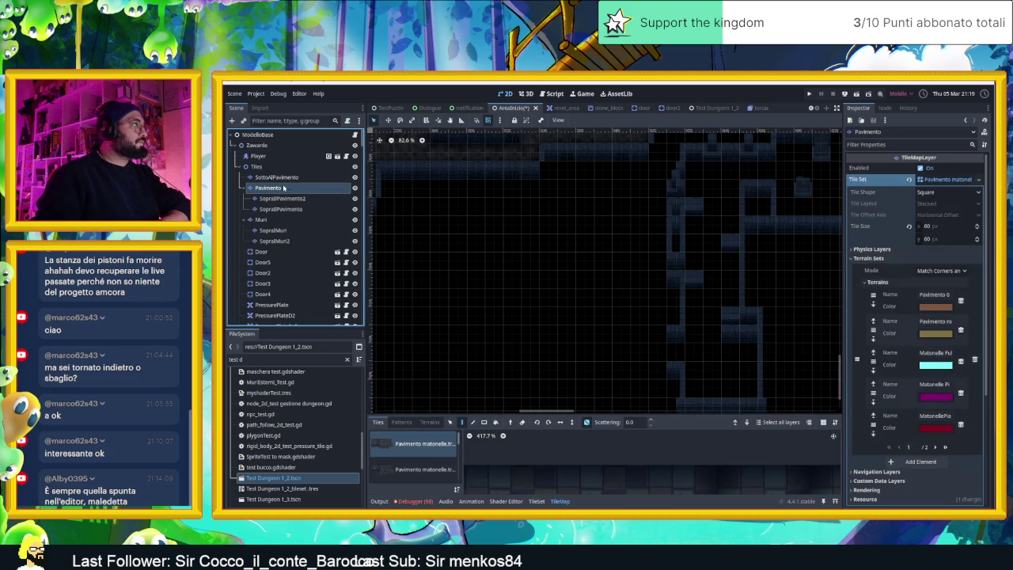
click(269, 219)
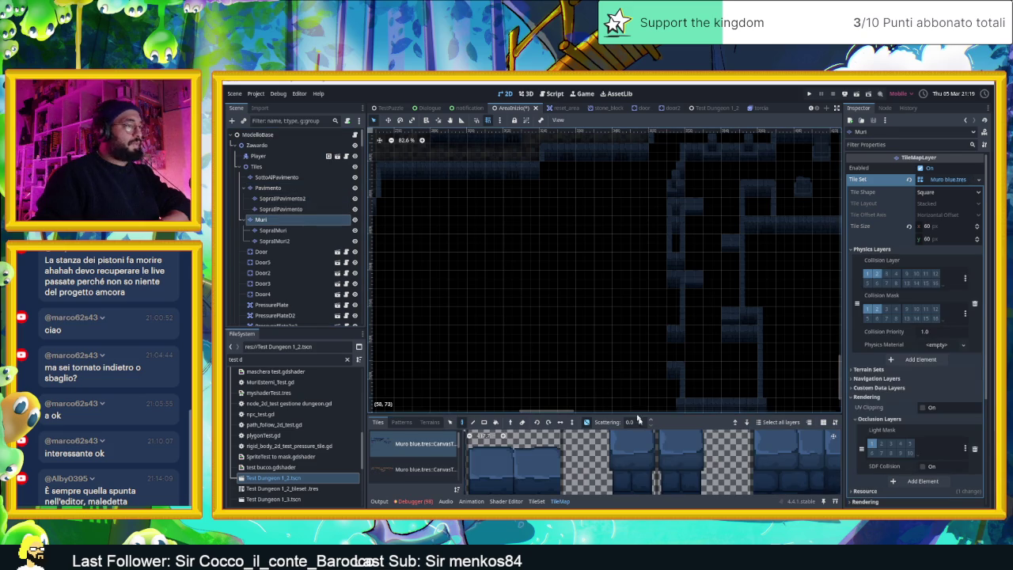
scroll(656, 454, down, 4)
scroll(655, 454, down, 2)
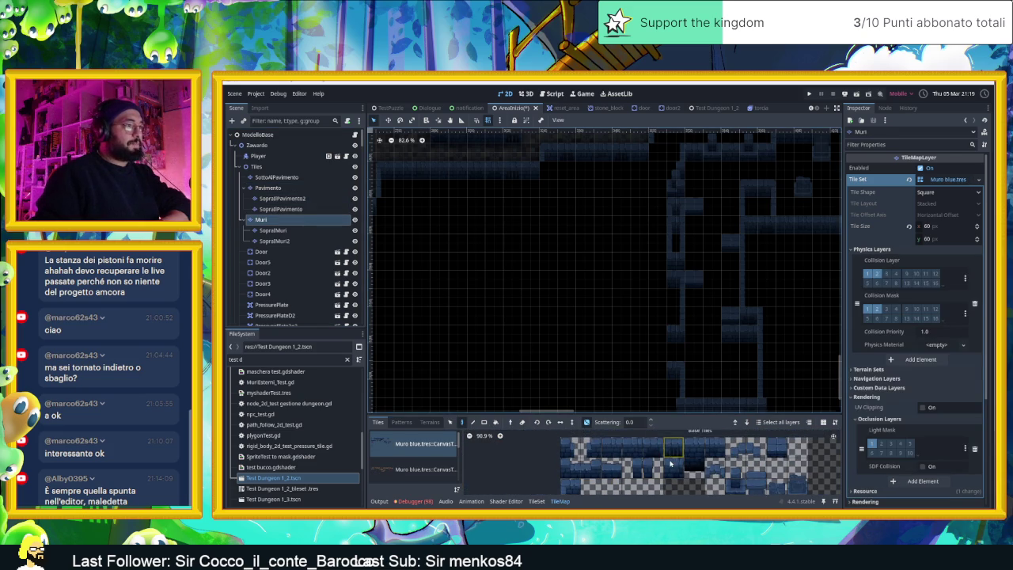
drag(652, 376, 673, 376)
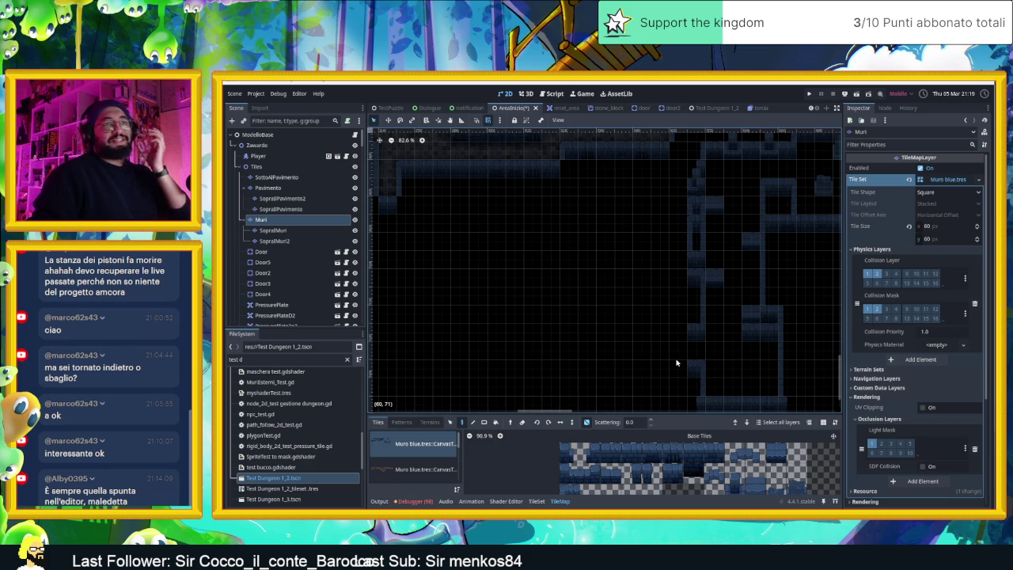
drag(680, 362, 704, 413)
mouse_move(711, 452)
mouse_down()
mouse_move(610, 454)
mouse_move(564, 473)
mouse_up()
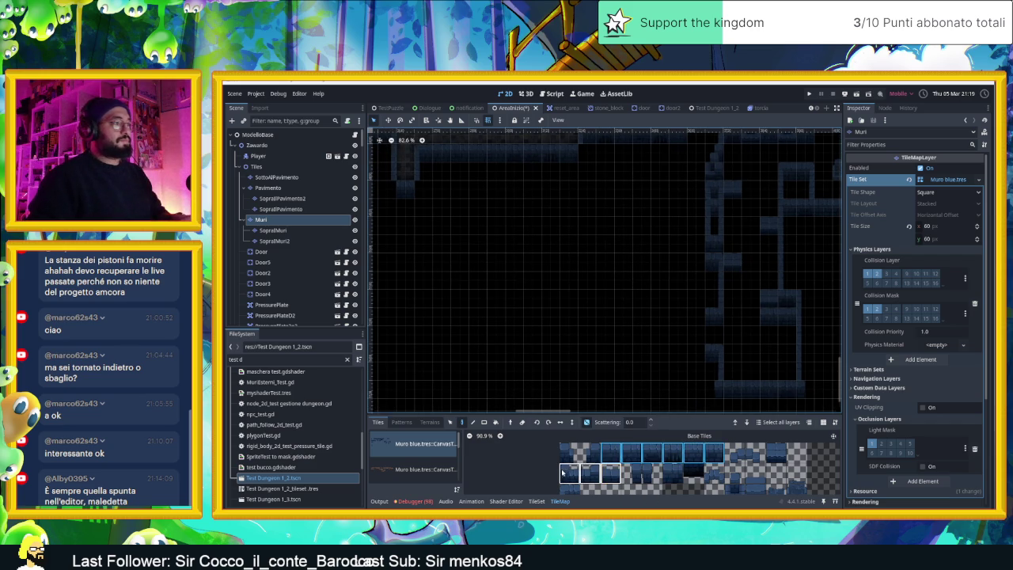
mouse_move(694, 320)
mouse_down()
mouse_move(500, 316)
mouse_move(544, 329)
mouse_move(669, 321)
mouse_up()
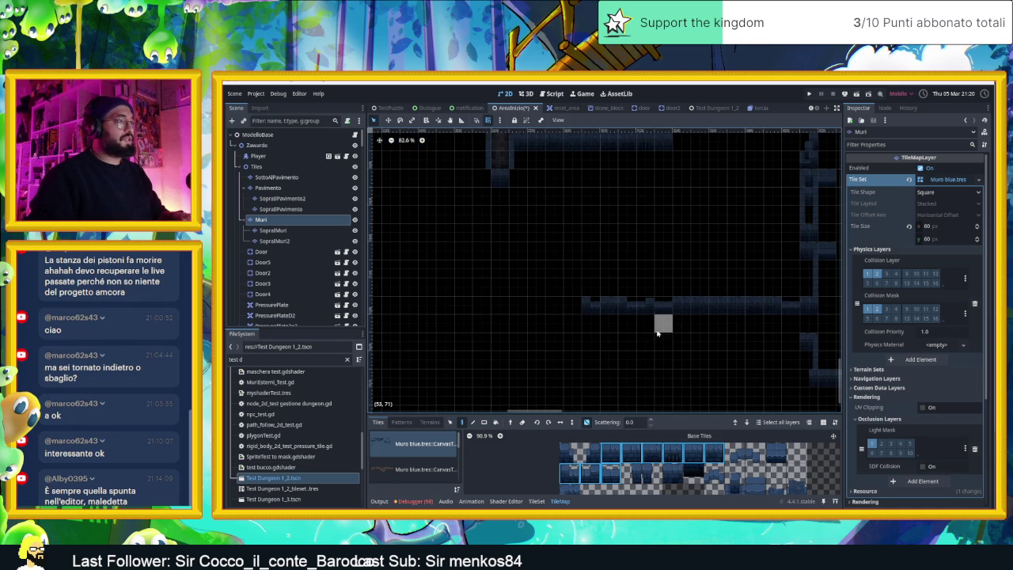
- Pick a run of wall tiles and extend the upper and lower wall rows leftward
scroll(780, 356, right, 2)
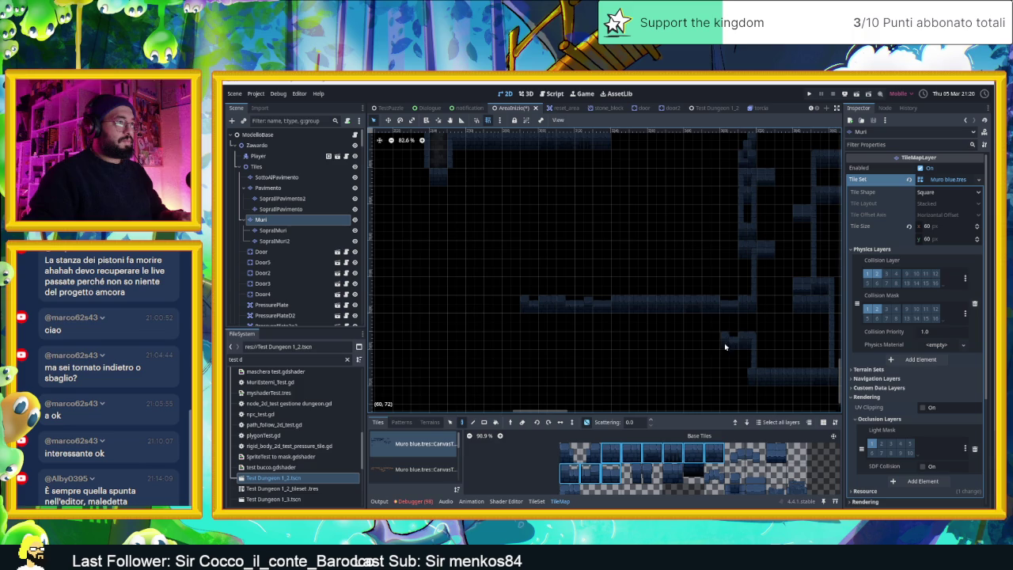
scroll(698, 398, down, 1)
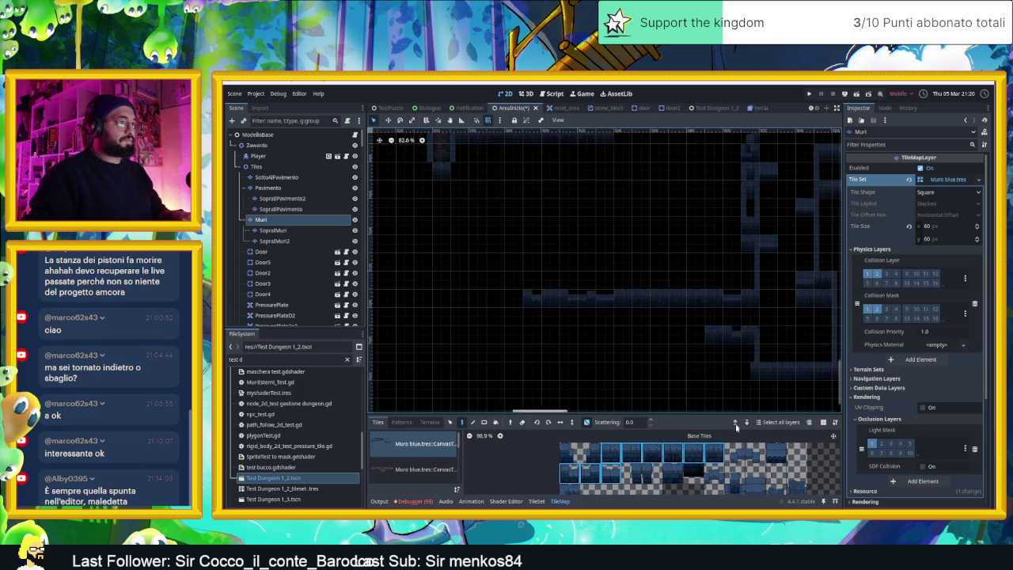
click(572, 489)
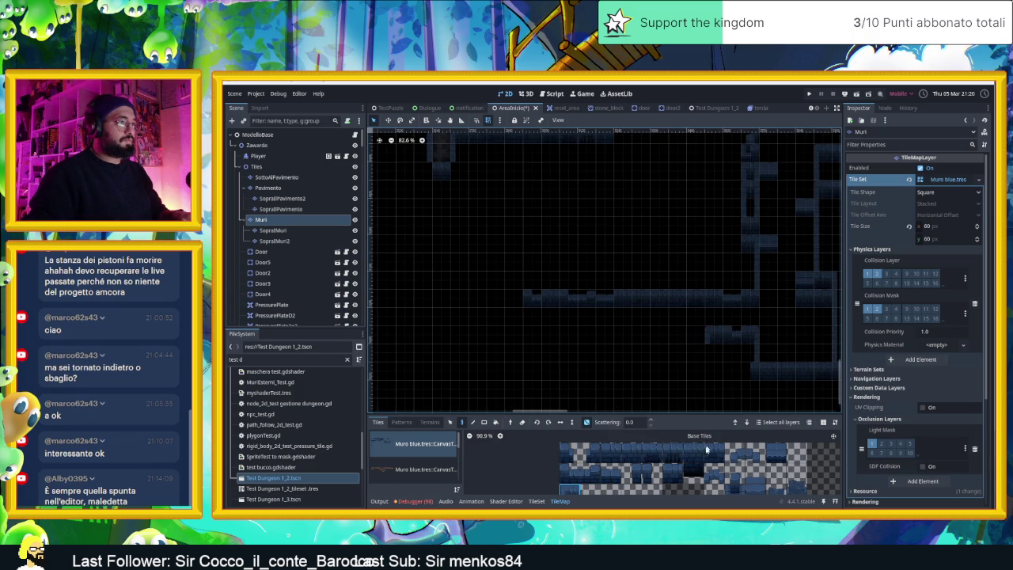
scroll(615, 480, down, 2)
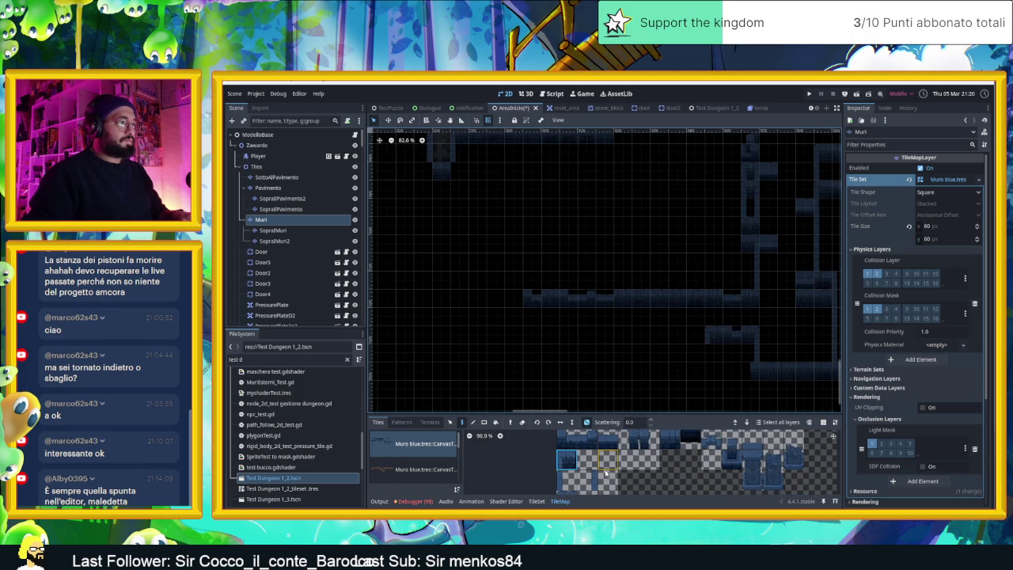
scroll(580, 490, down, 2)
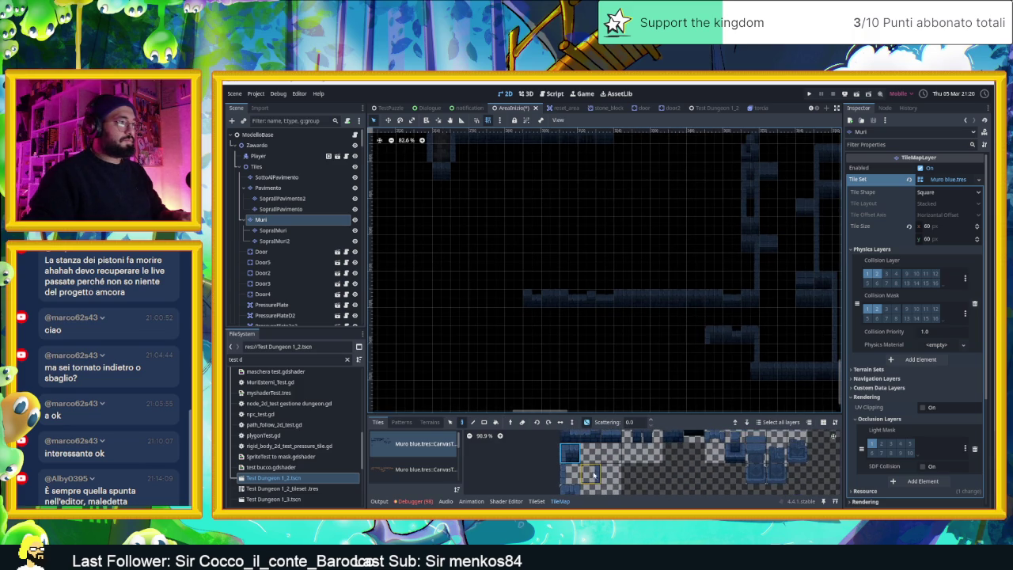
scroll(626, 463, up, 2)
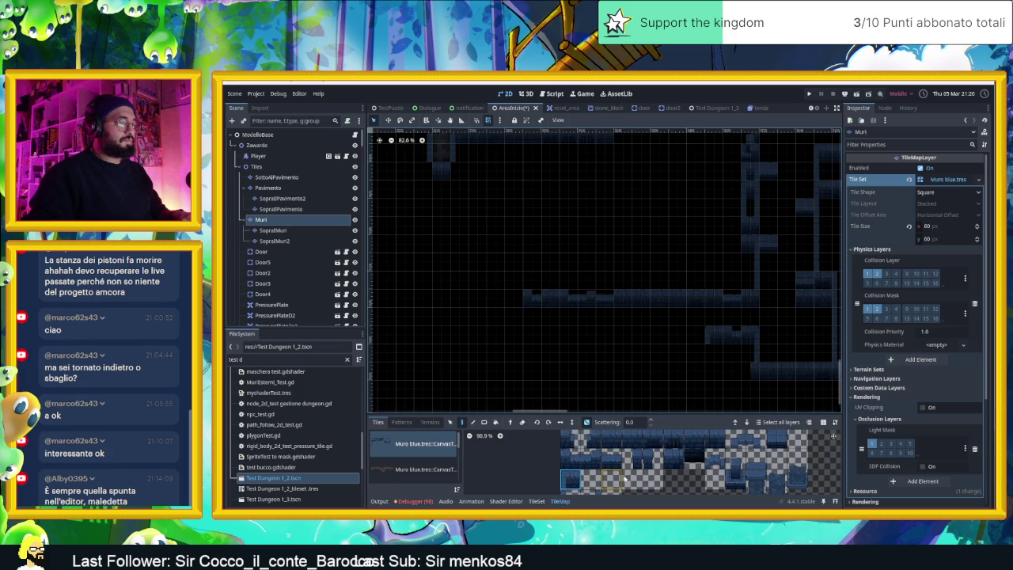
drag(608, 442, 719, 440)
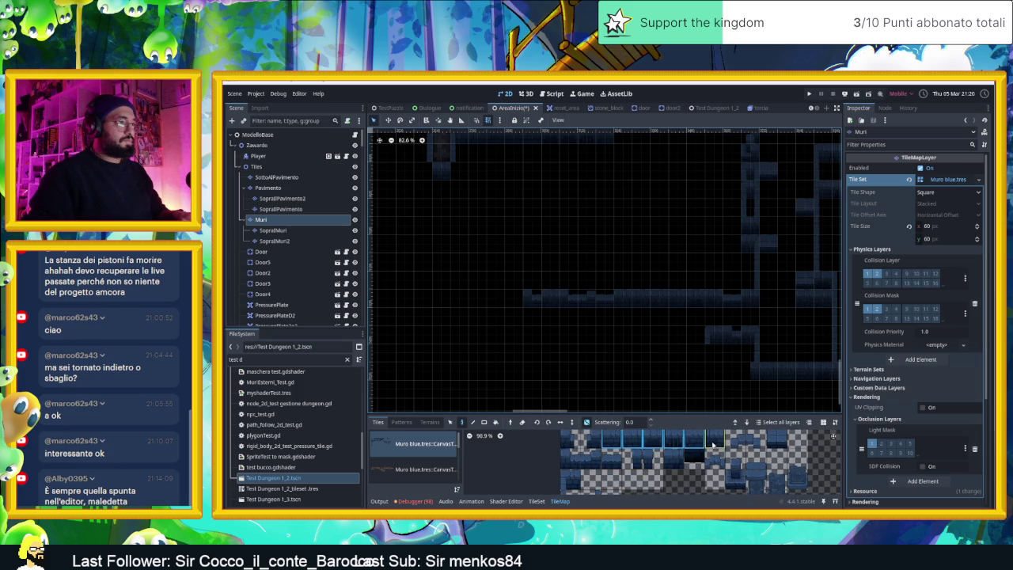
mouse_move(697, 354)
mouse_down()
mouse_move(707, 353)
mouse_move(643, 356)
mouse_up()
drag(695, 368, 554, 368)
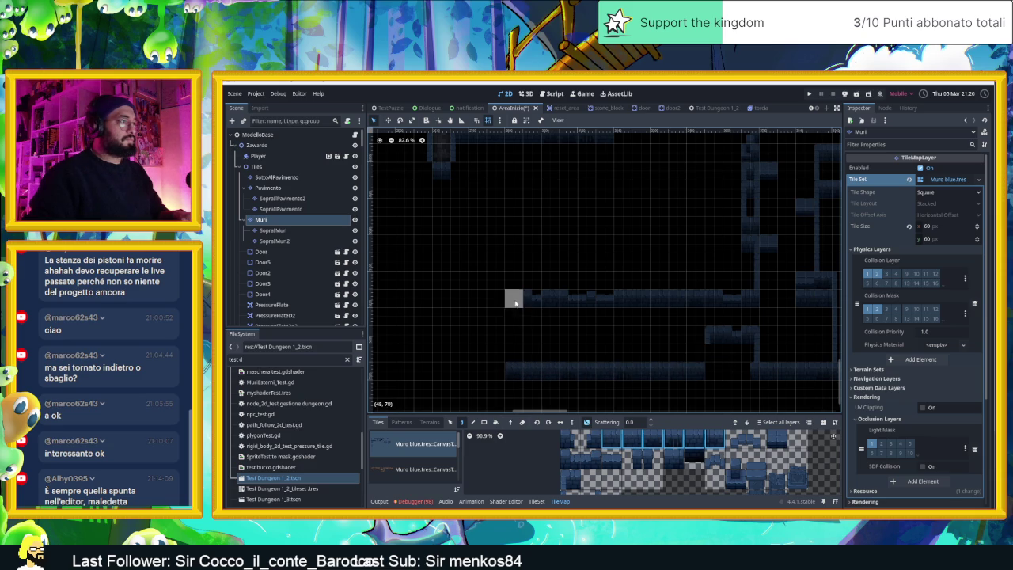
drag(516, 298, 454, 301)
drag(496, 369, 462, 367)
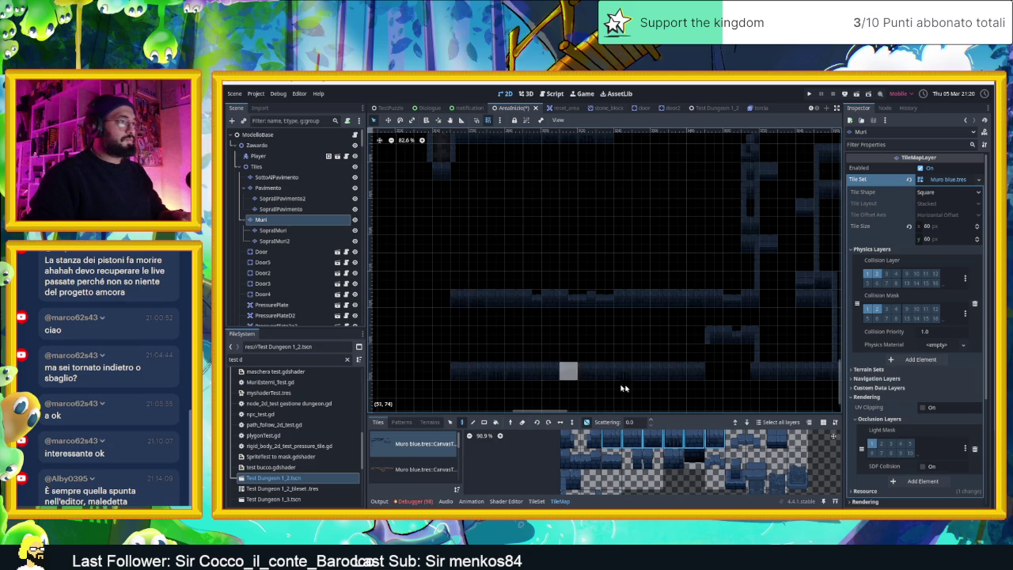
- Place two single wall tiles between the corridor walls and erase one on the lower row
scroll(665, 388, up, 1)
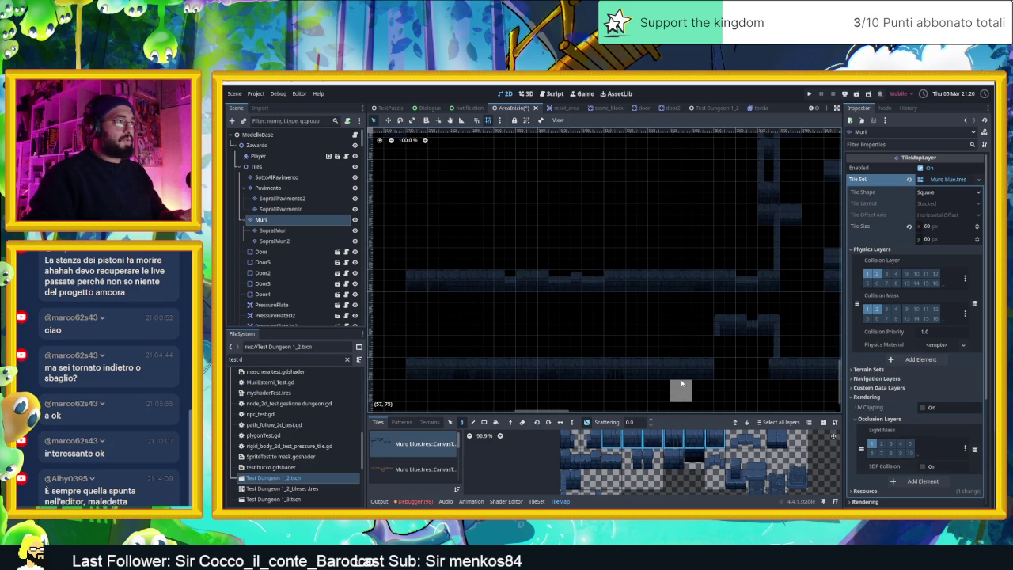
scroll(682, 383, up, 1)
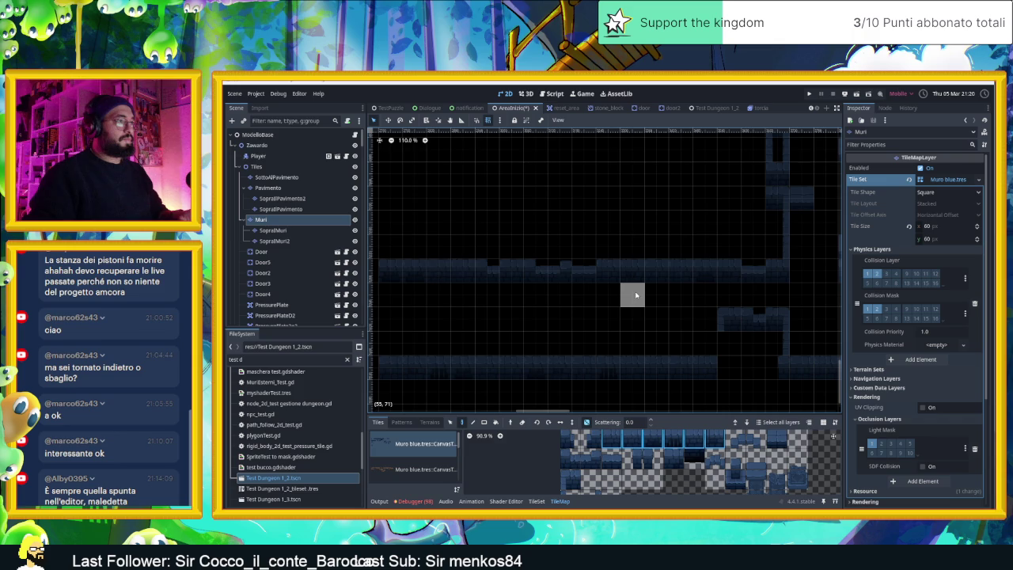
click(778, 439)
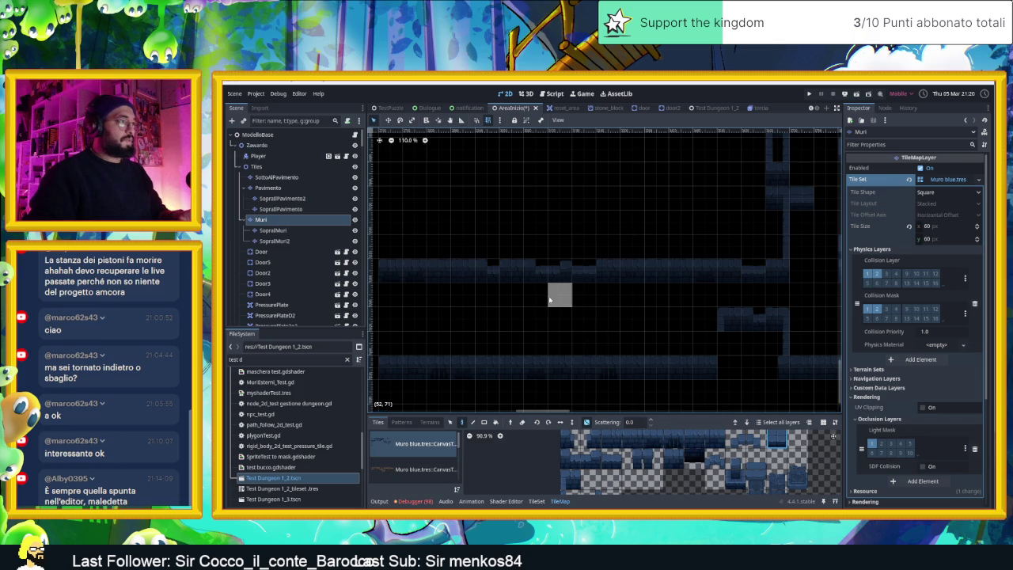
click(577, 298)
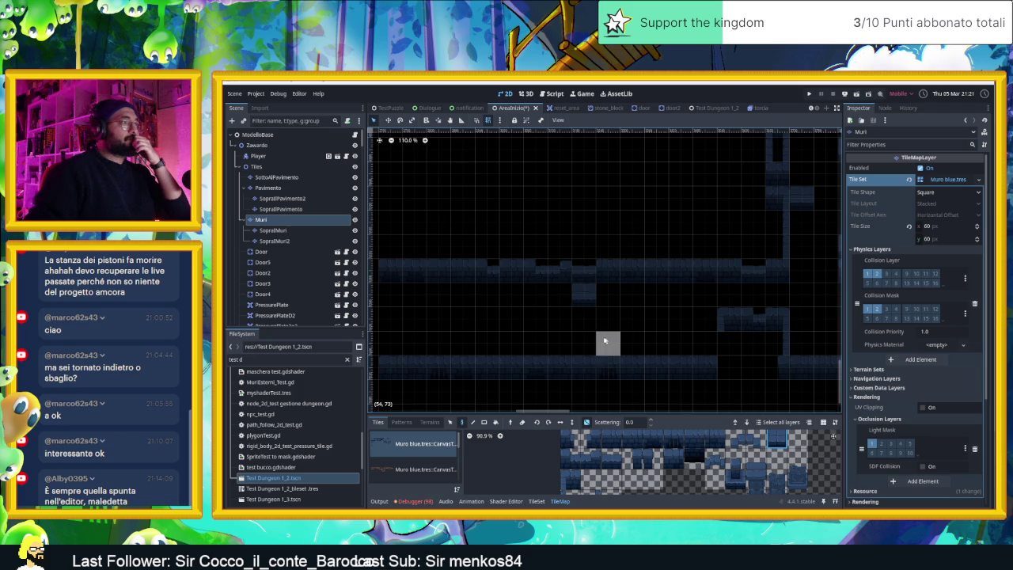
click(583, 340)
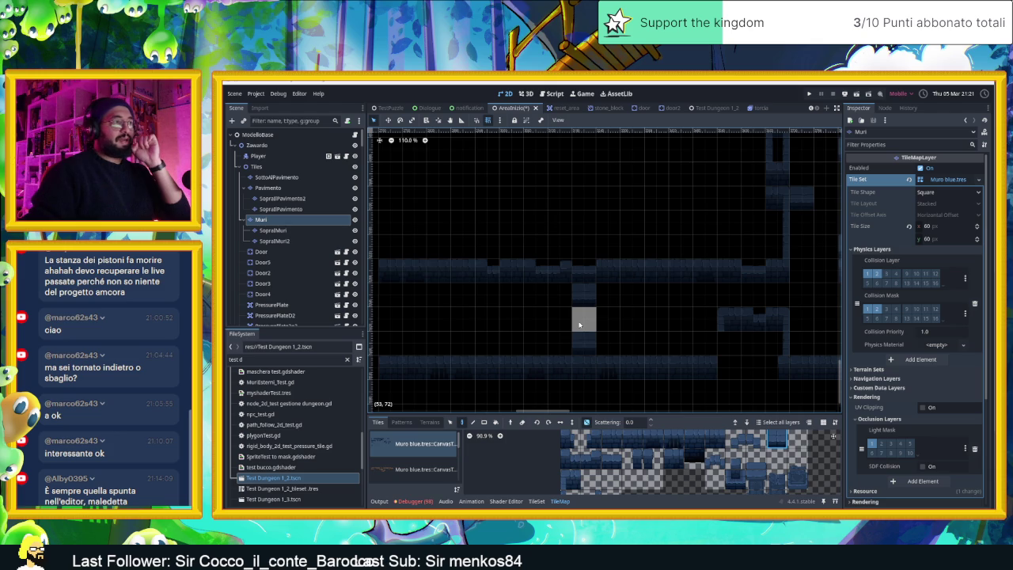
right_click(706, 364)
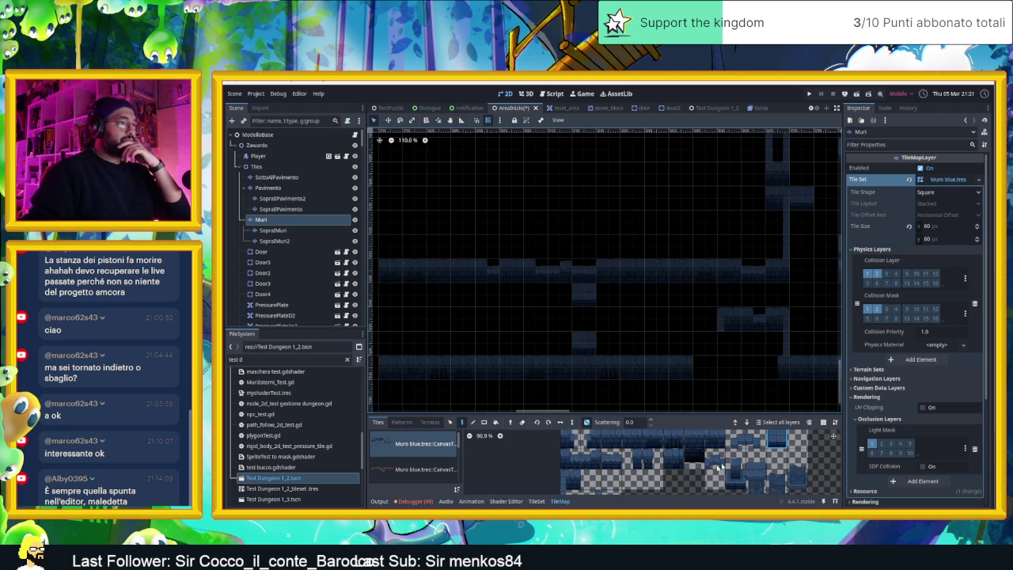
- Paint a short vertical wall column using a lower-left wall tile from the atlas
scroll(633, 459, down, 2)
scroll(612, 459, down, 1)
scroll(682, 469, up, 1)
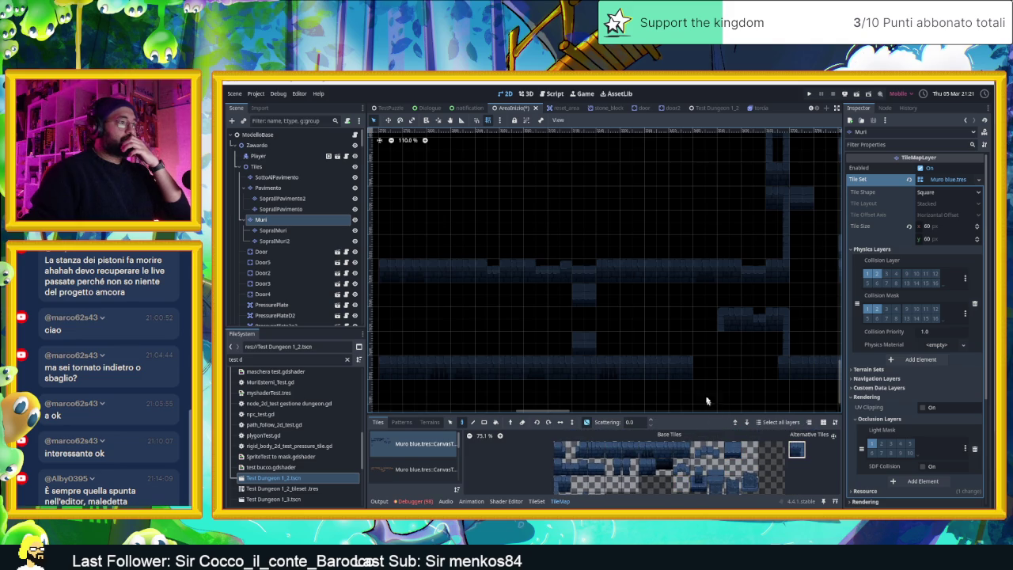
click(655, 457)
click(705, 392)
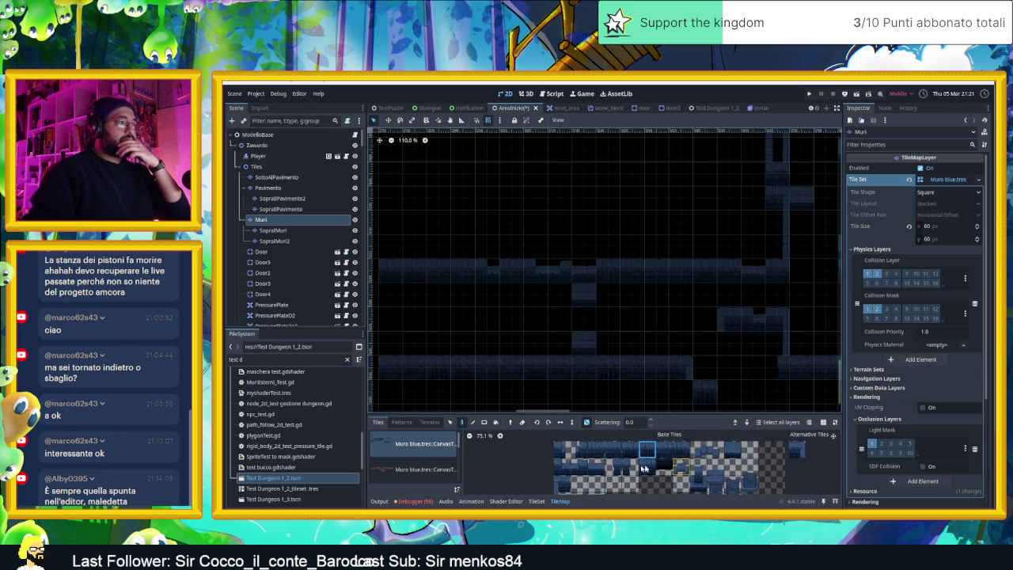
scroll(575, 480, down, 1)
click(567, 482)
drag(731, 367, 730, 344)
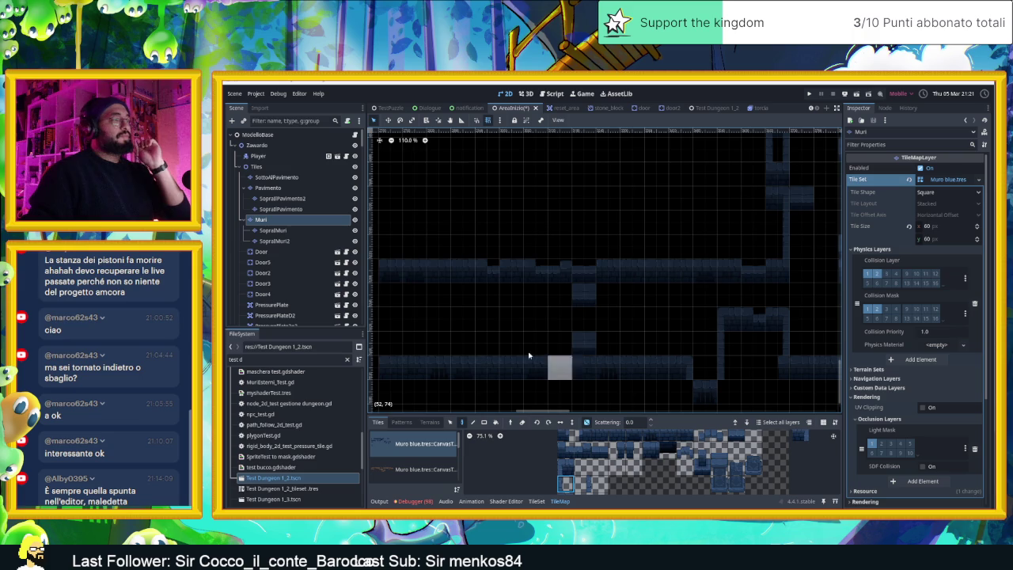
- Place individual wall tiles below the upper wall, including cell (51,72)
drag(548, 339, 640, 341)
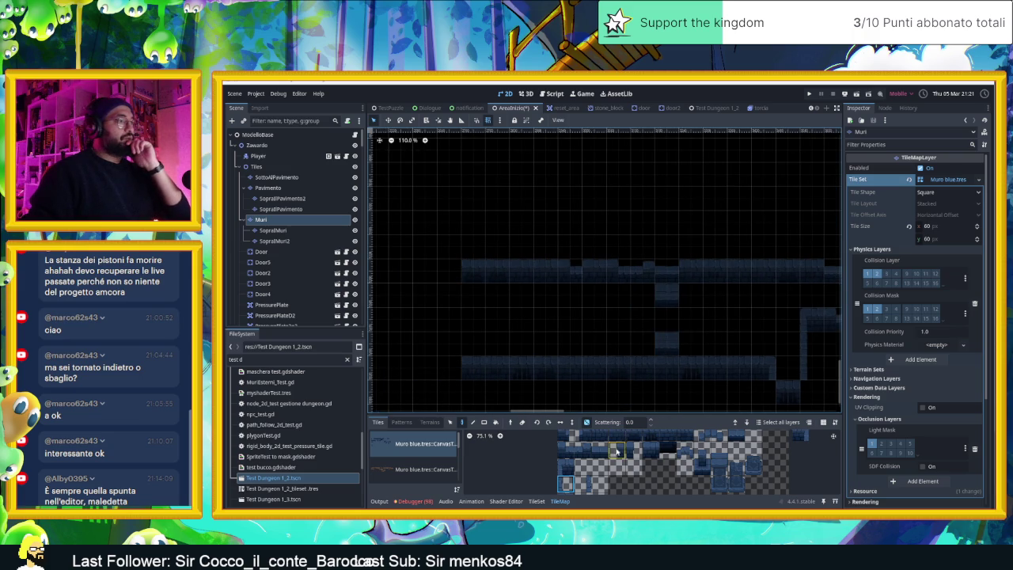
click(720, 445)
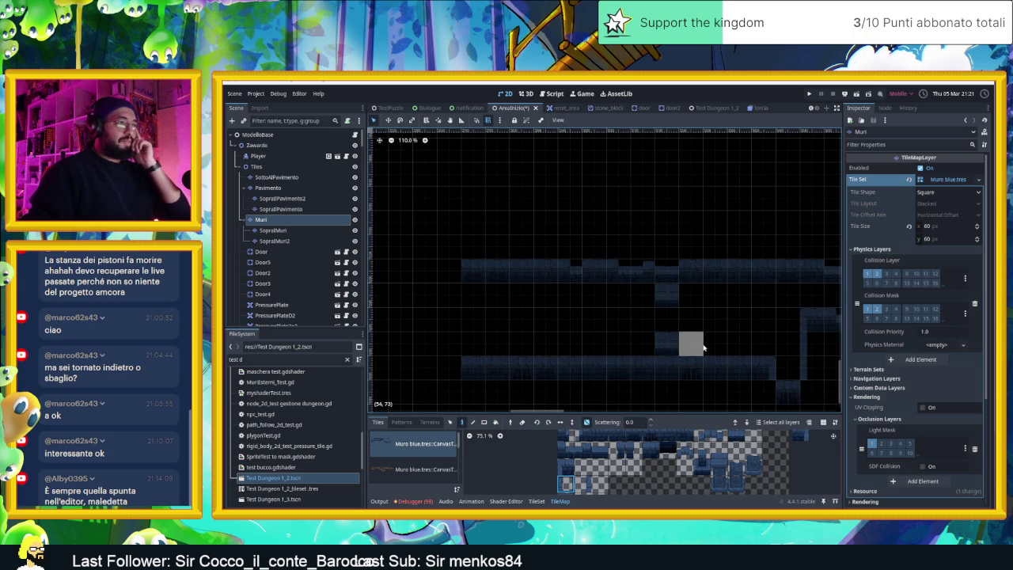
drag(689, 339, 644, 344)
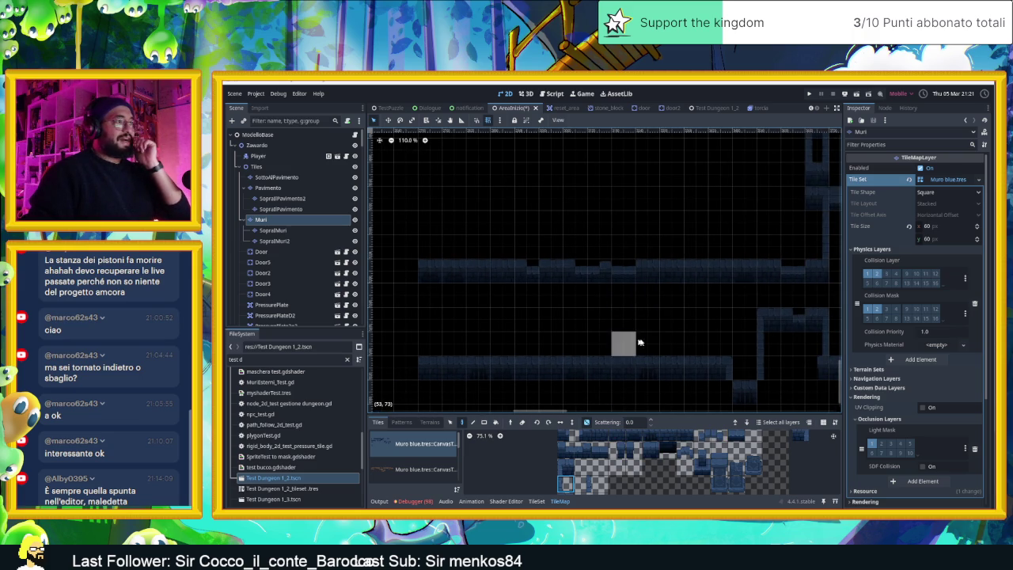
scroll(661, 464, up, 2)
click(750, 448)
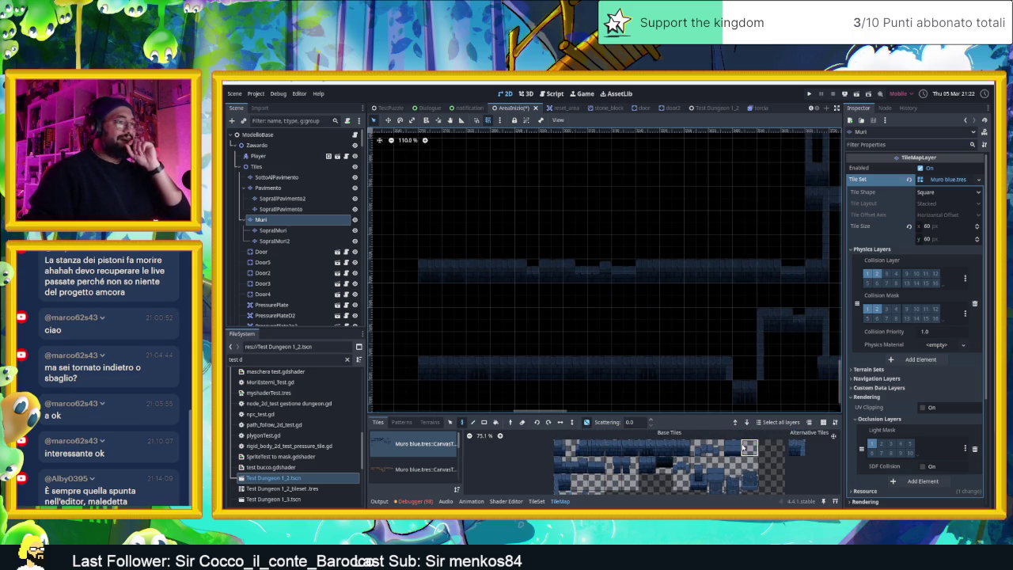
ctrl+click(669, 342)
click(672, 294)
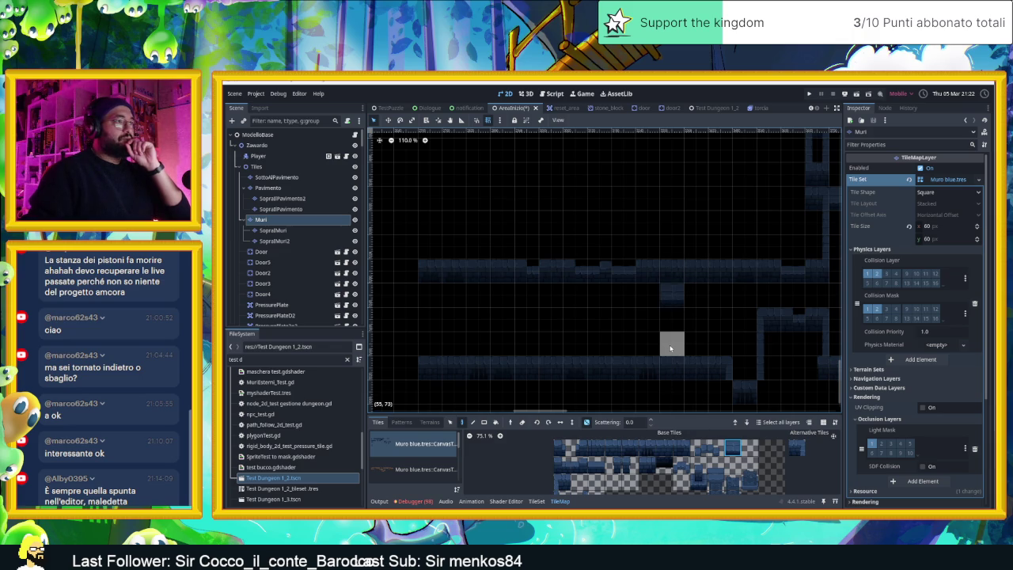
click(670, 348)
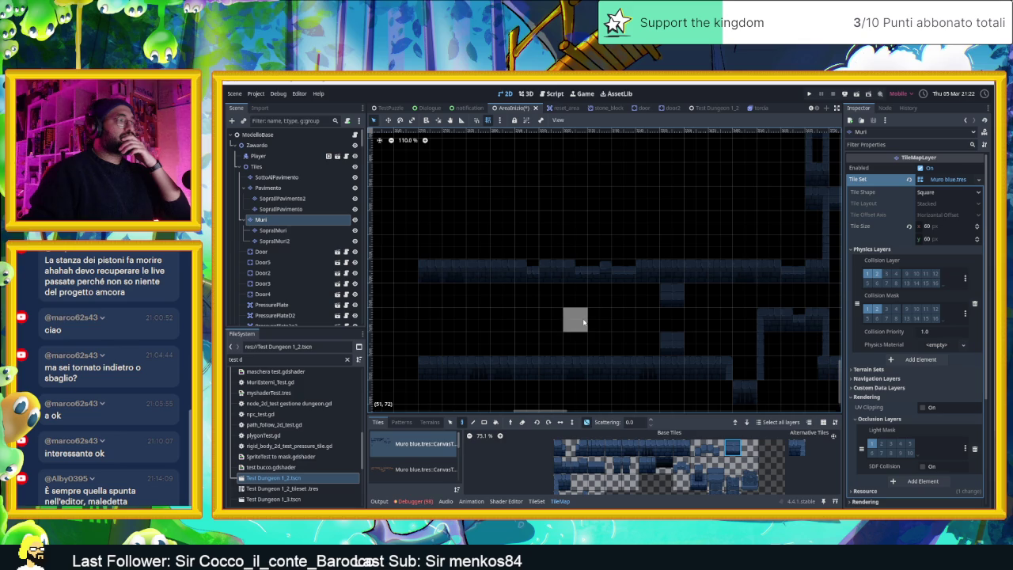
click(583, 321)
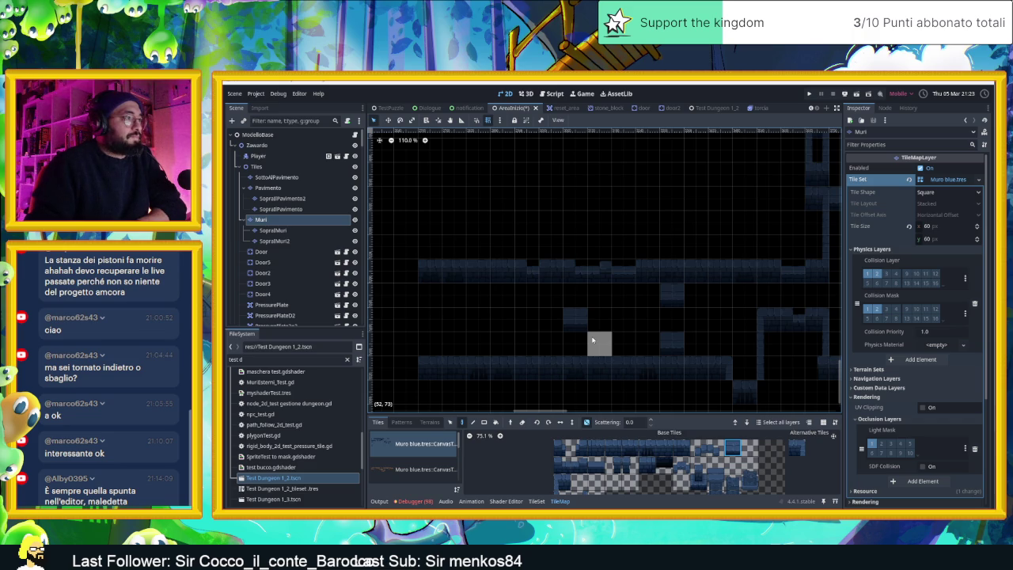
- Paint wall tiles around cell (51,72), erasing and repainting the misplaced one to finish the block
click(575, 342)
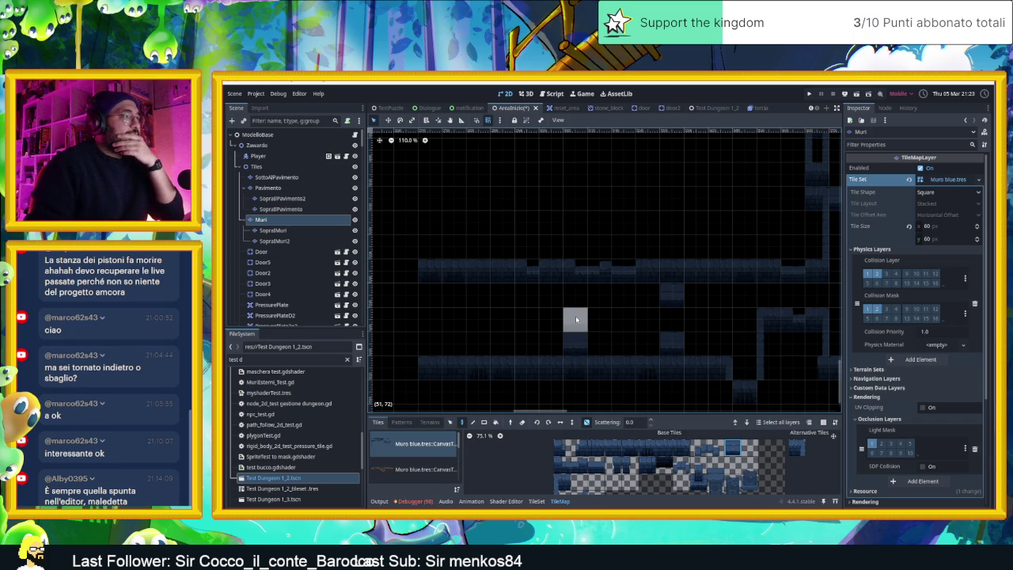
click(575, 317)
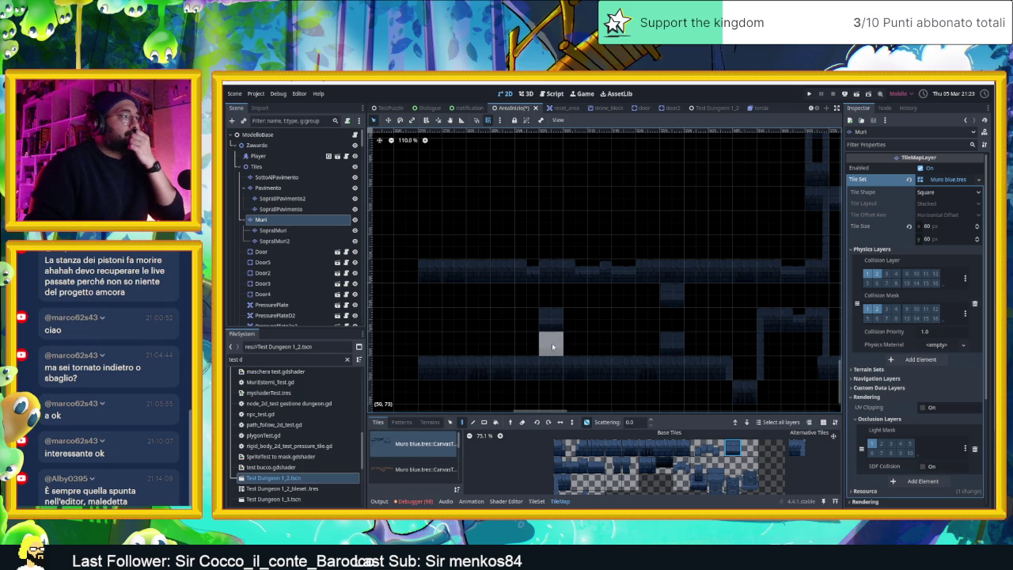
click(575, 320)
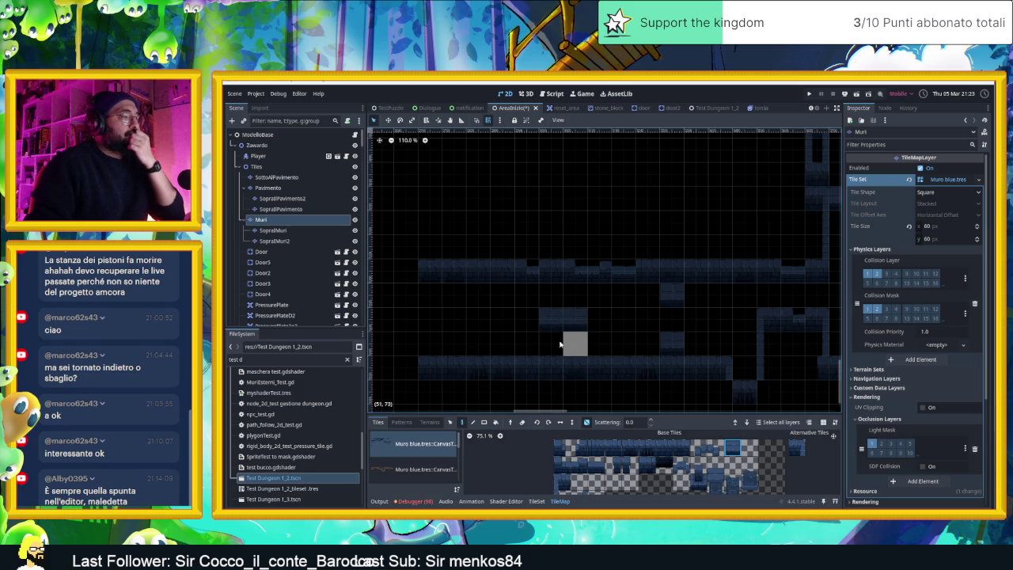
click(553, 344)
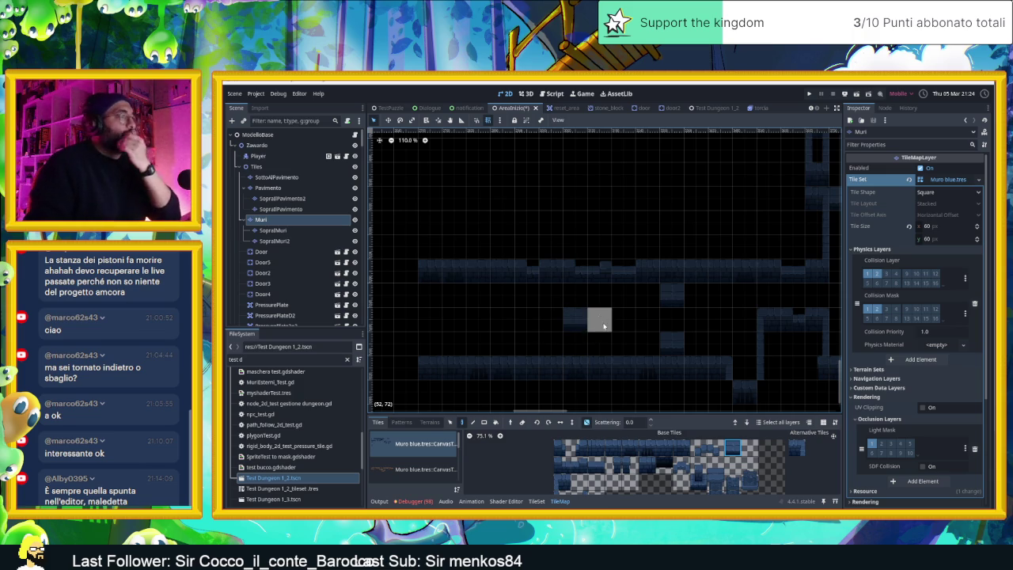
click(583, 331)
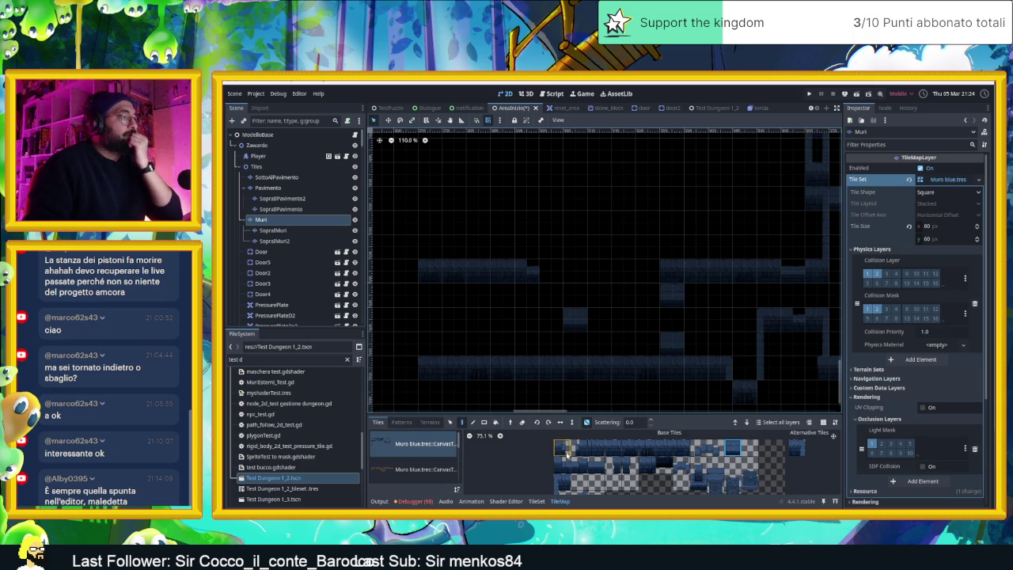
- Paint wall strips on the upper and lower rows, then fill cell (51,73) with a single wall tile
drag(592, 447, 677, 449)
drag(552, 245, 645, 244)
scroll(611, 343, down, 1)
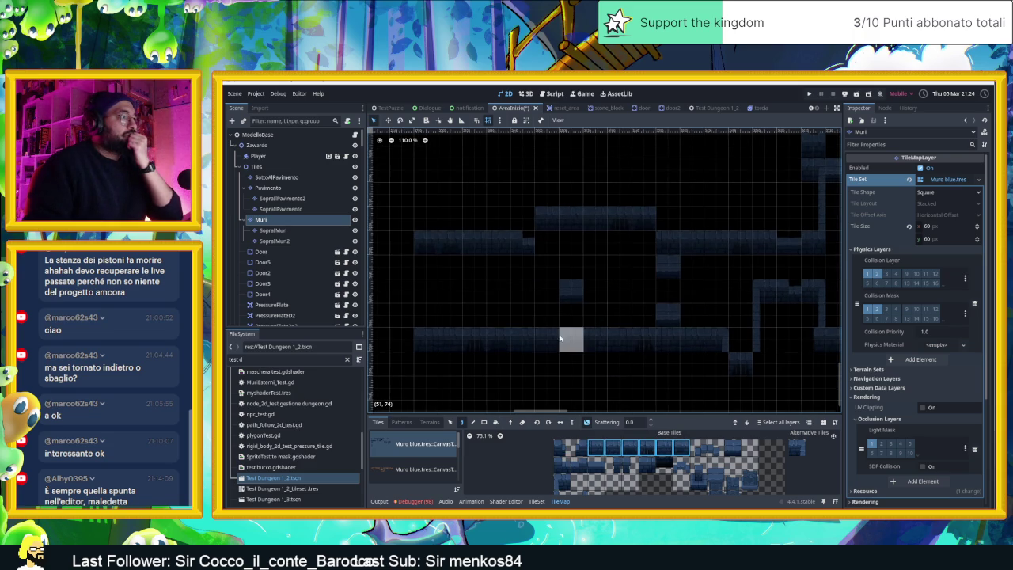
drag(643, 365, 546, 364)
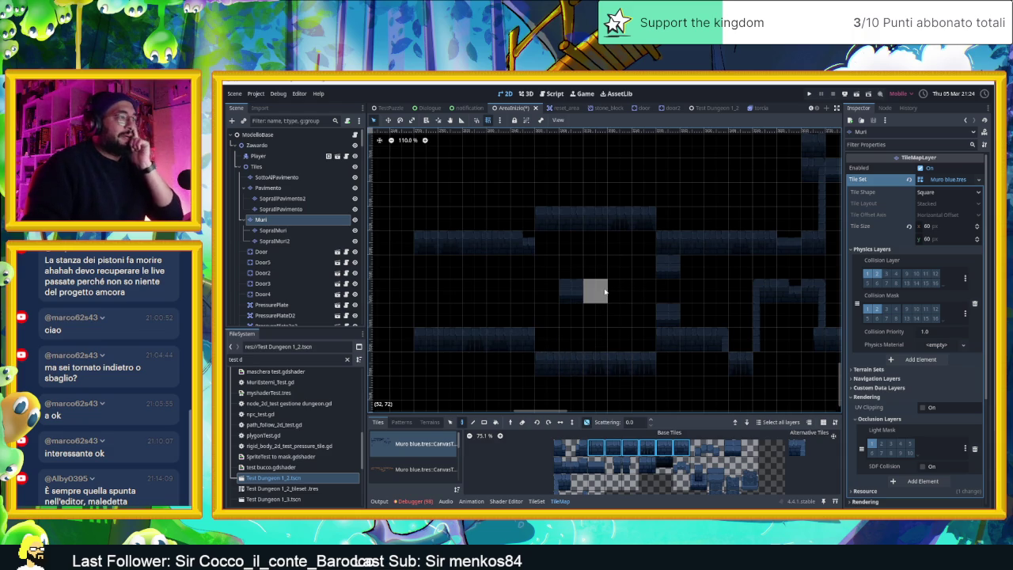
click(641, 450)
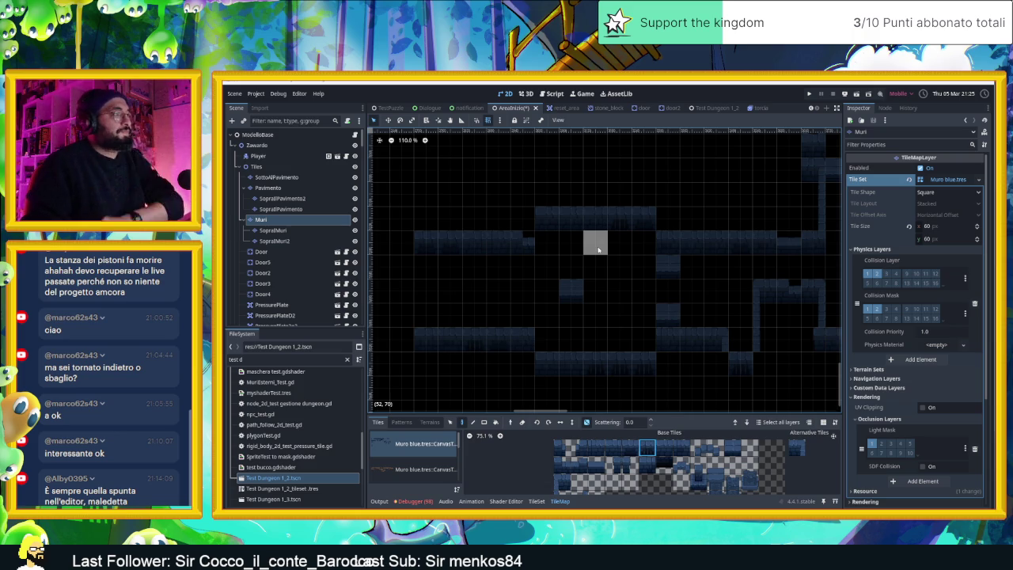
click(568, 322)
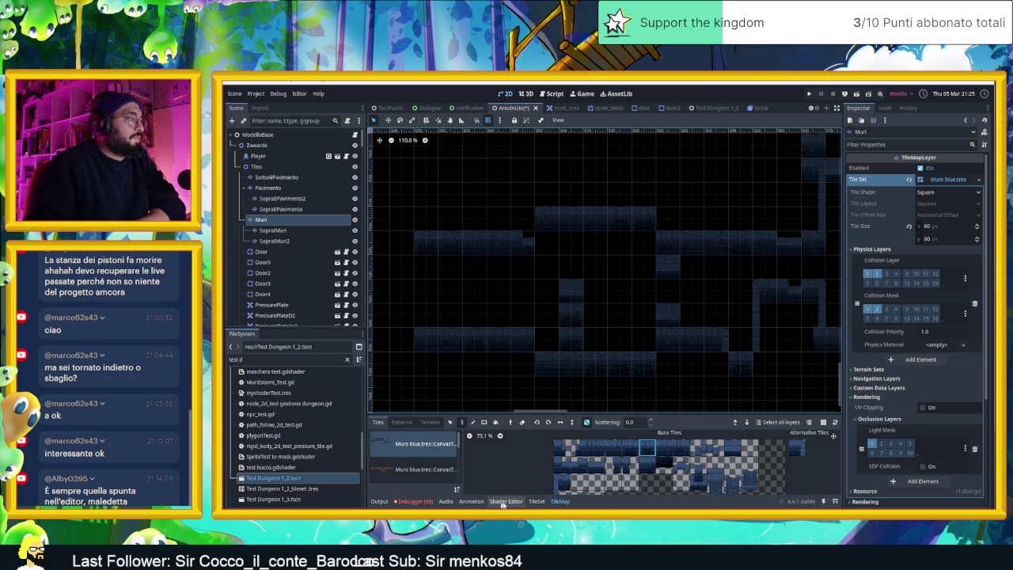
- Switch the Muri TileMap panel to the Tiles atlas and pick a wall tile from the blue atlas
click(402, 422)
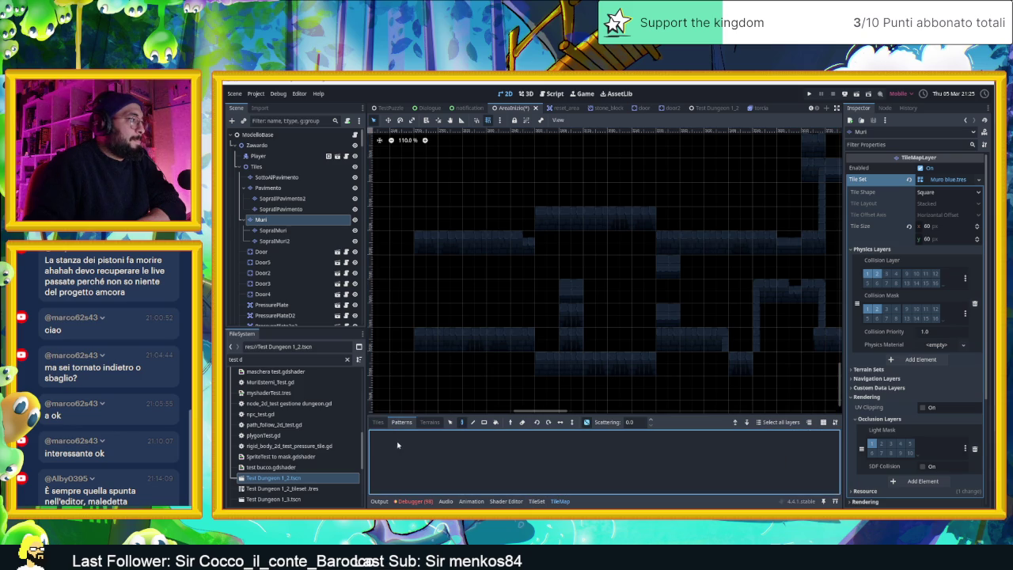
click(587, 422)
click(522, 422)
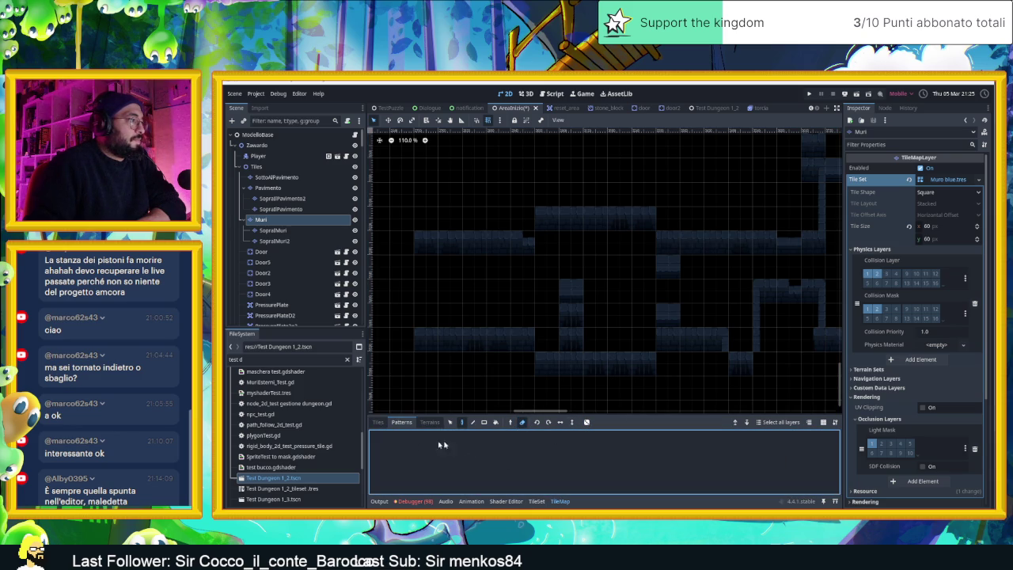
click(430, 422)
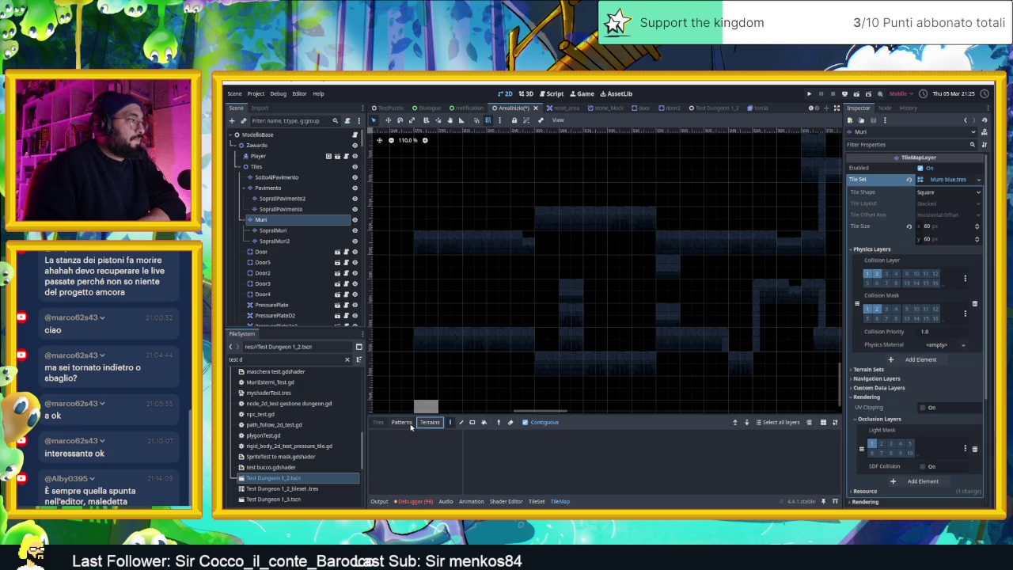
click(378, 422)
click(630, 448)
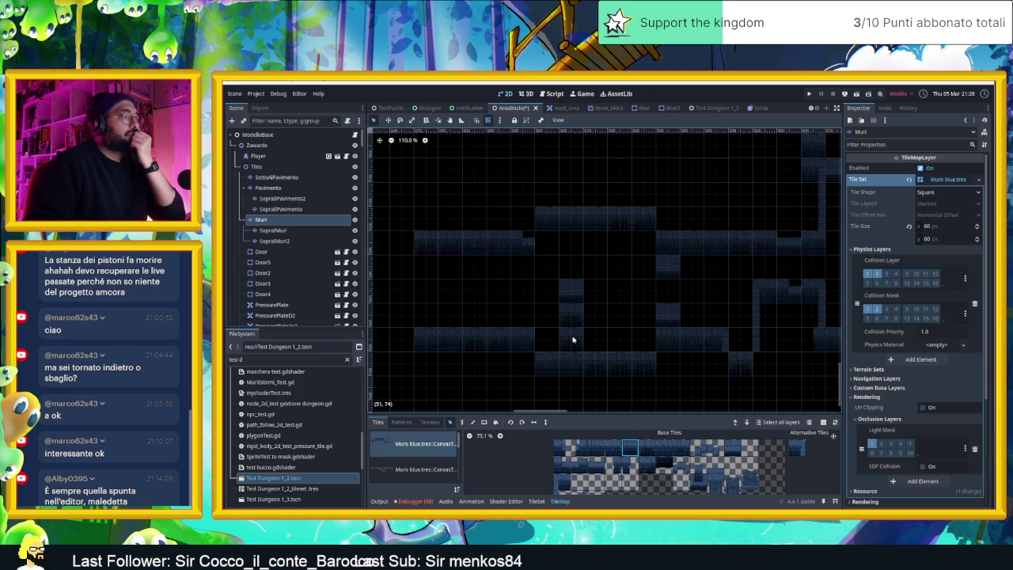
- Erase two central wall cells, paint a replacement wall tile and remove an unwanted one
mouse_move(574, 340)
mouse_down()
mouse_move(570, 316)
mouse_move(576, 335)
mouse_up()
click(462, 422)
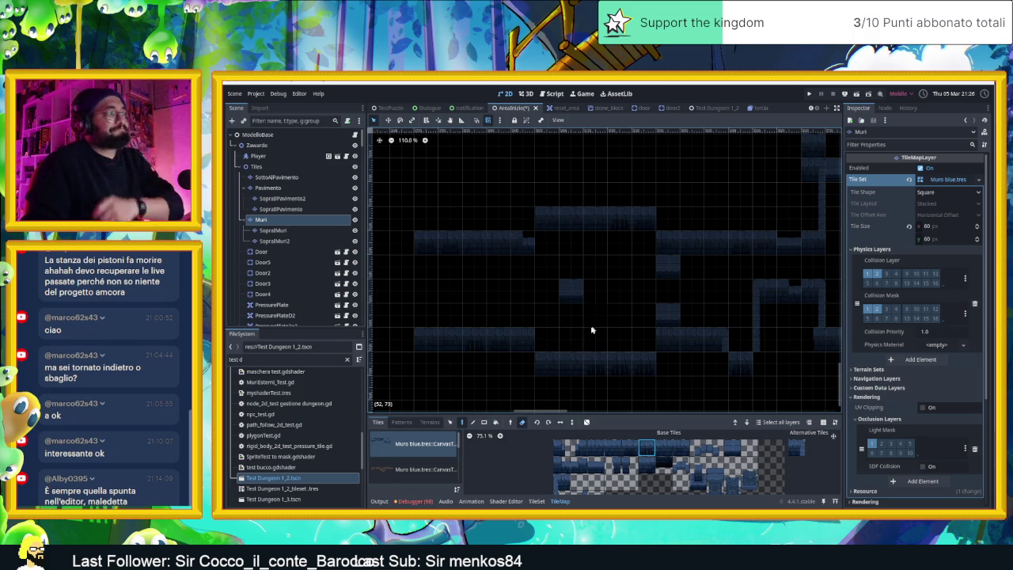
click(597, 448)
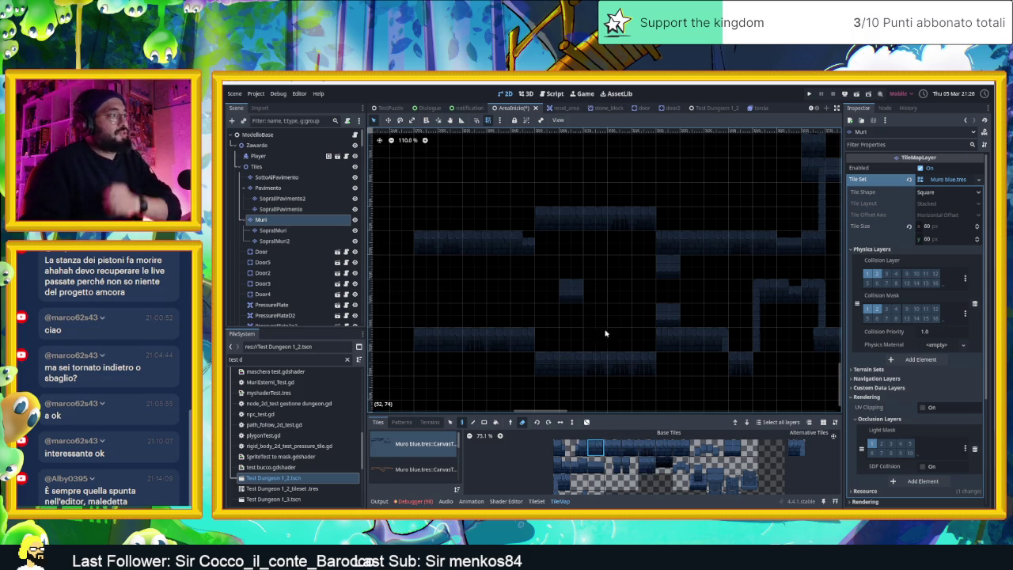
click(730, 450)
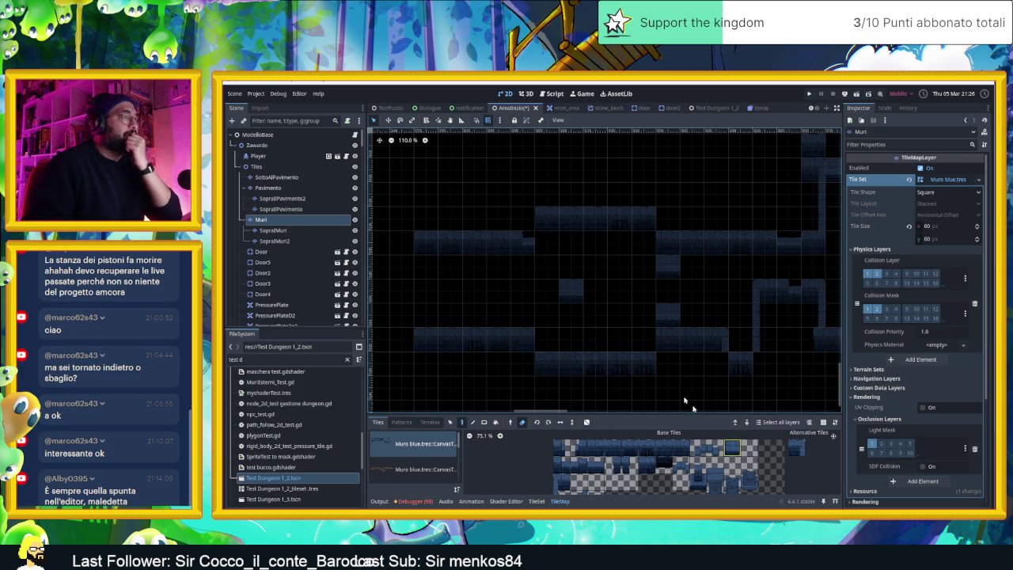
click(521, 422)
click(602, 278)
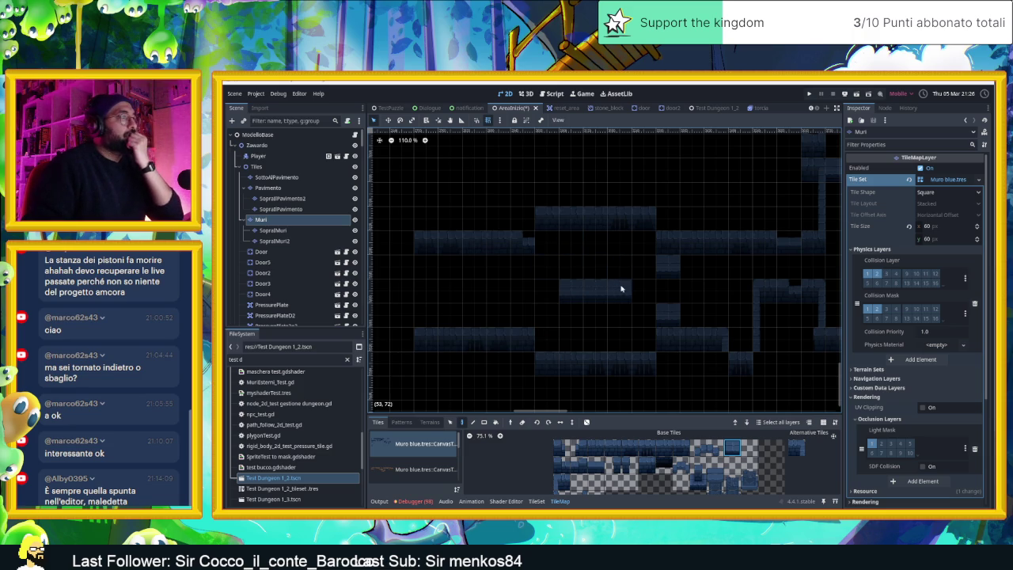
right_click(600, 289)
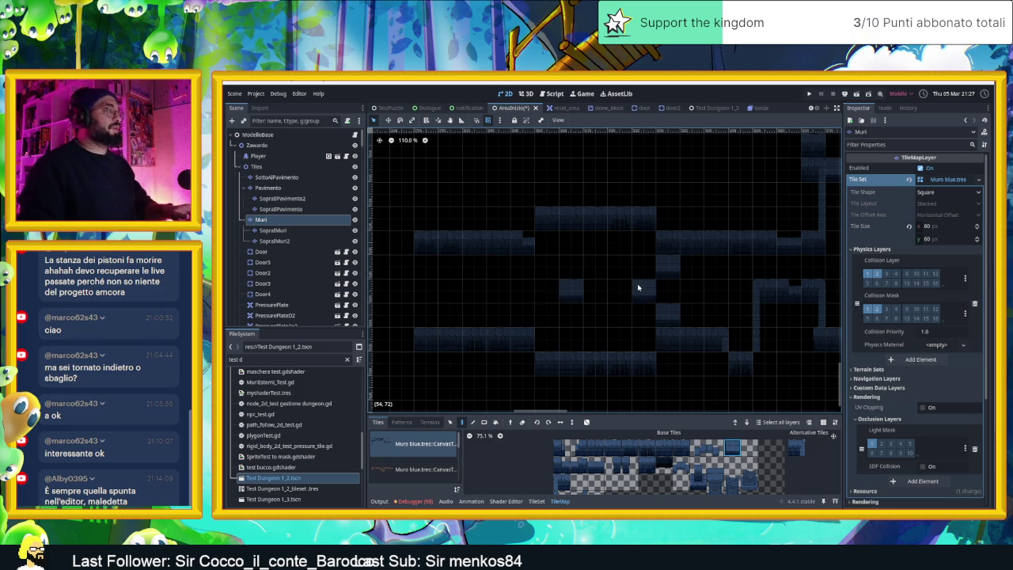
- Zoom out, deselect the Muri layer and select the Piston node in the Scene tree
scroll(637, 287, down, 2)
scroll(728, 301, down, 3)
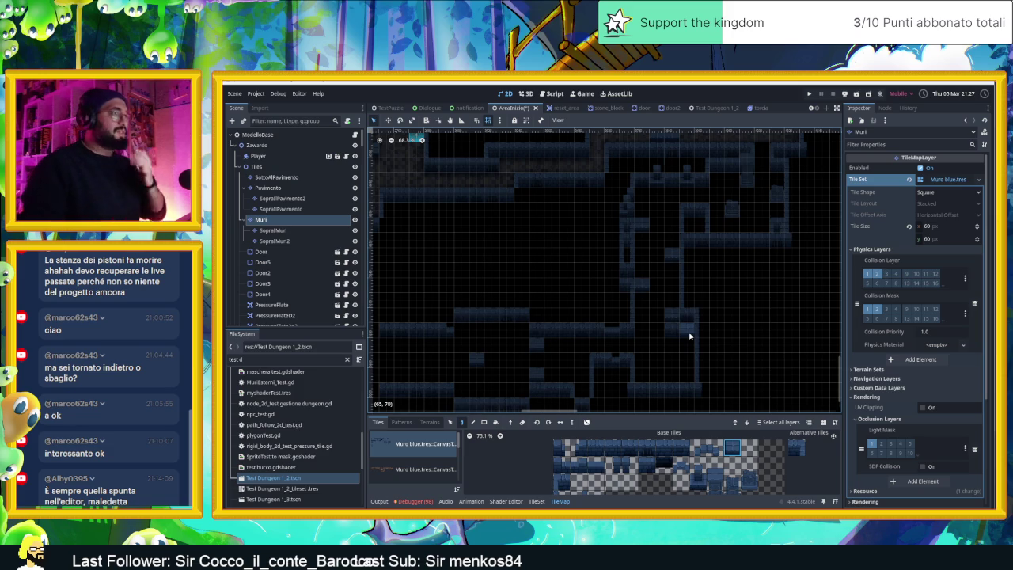
scroll(697, 278, down, 2)
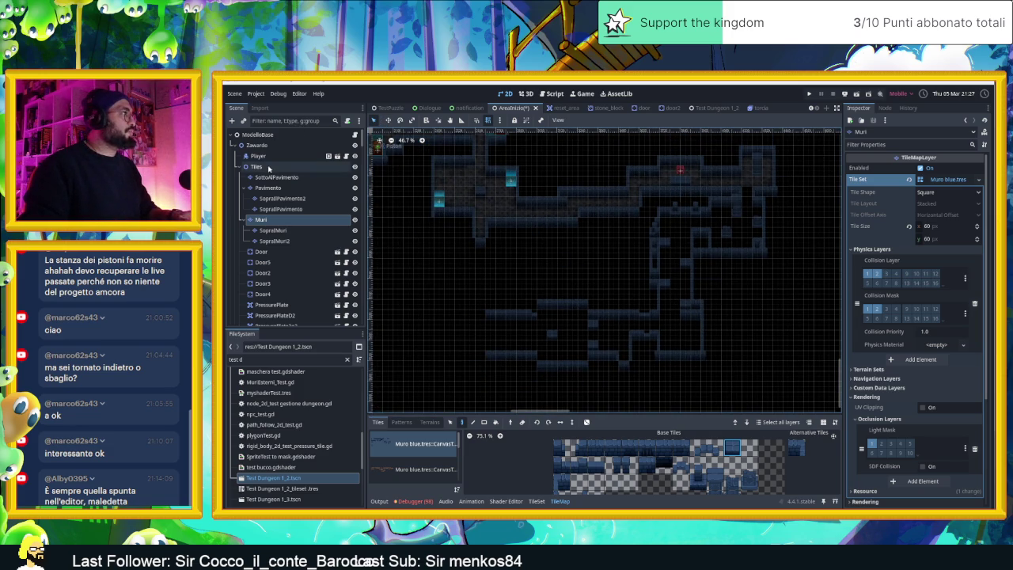
click(421, 207)
scroll(421, 208, up, 1)
click(412, 194)
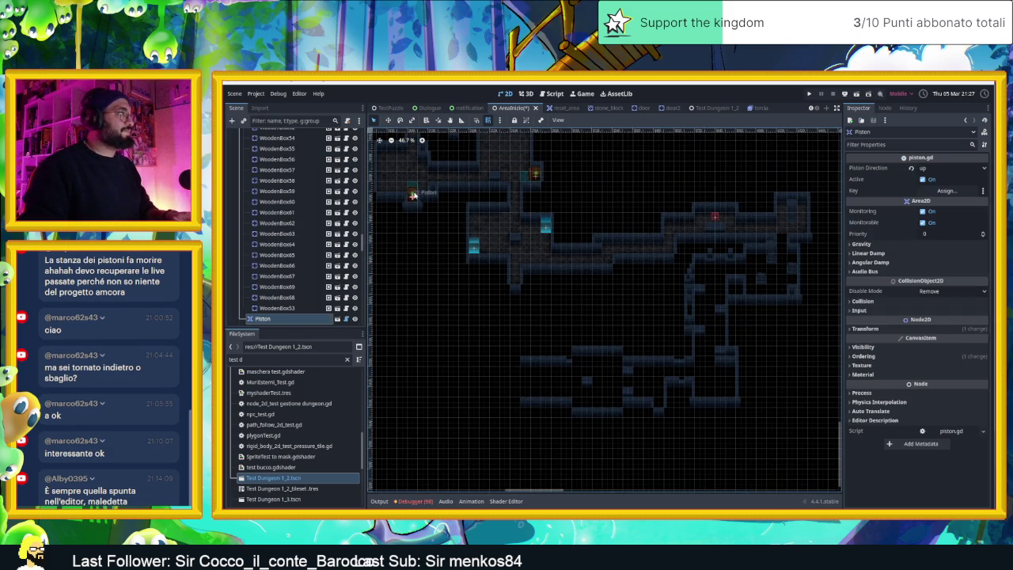
- Duplicate Piston4 as Piston7 in the lower corridor with Piston Direction set to up
click(534, 175)
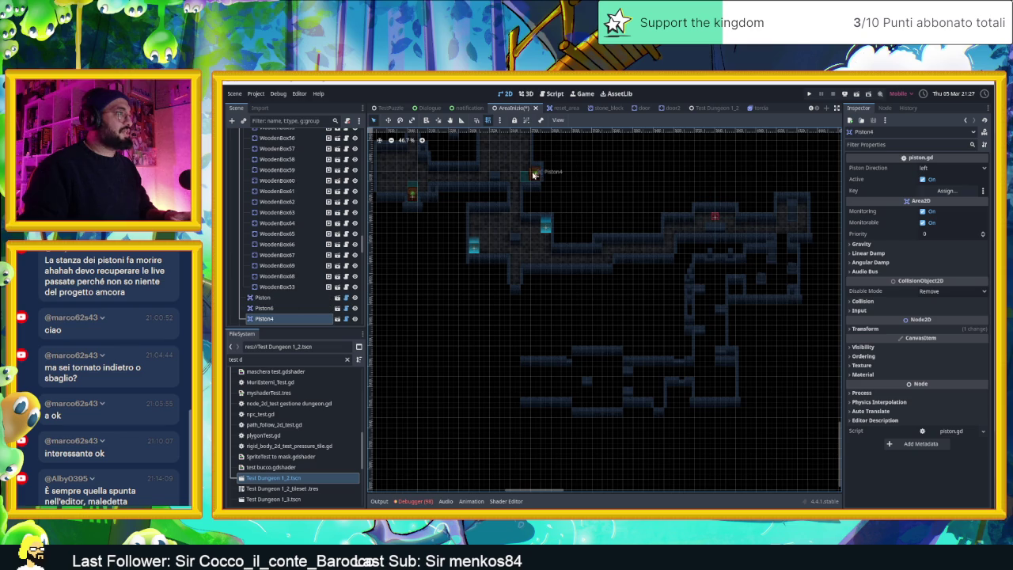
key(ctrl+d)
drag(539, 182, 652, 380)
scroll(653, 379, up, 5)
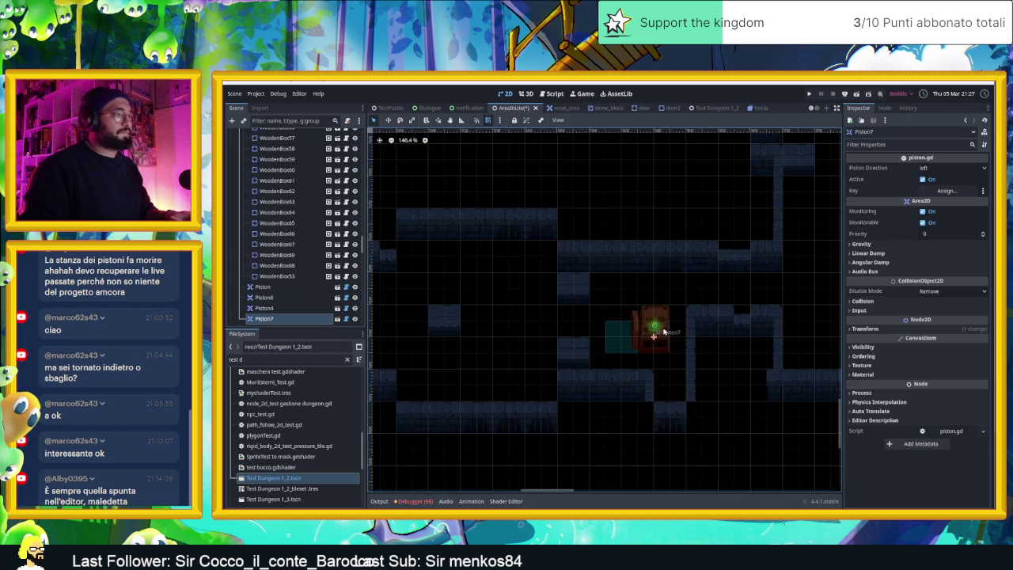
drag(664, 331, 679, 347)
click(934, 168)
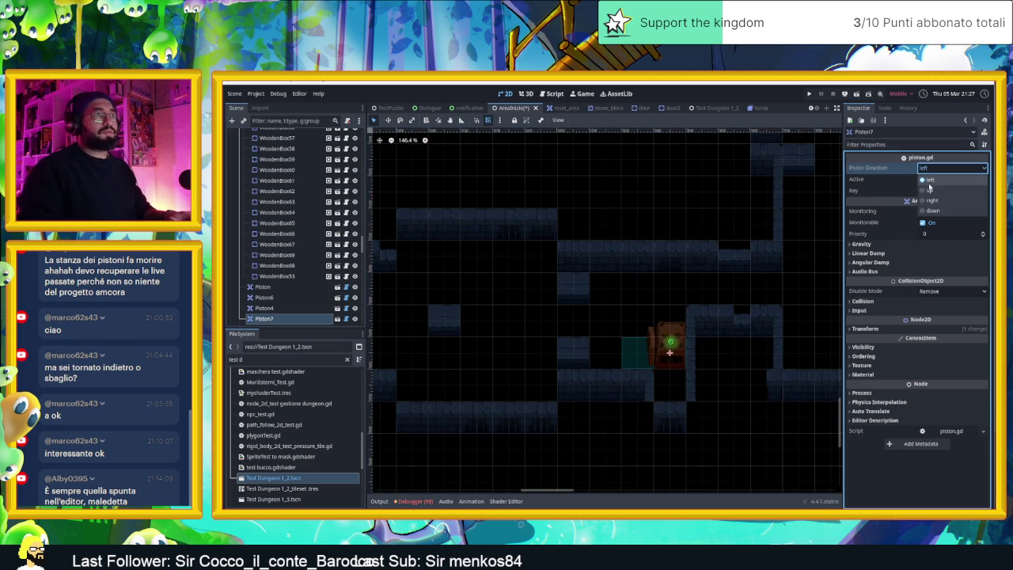
click(931, 190)
drag(670, 364, 670, 377)
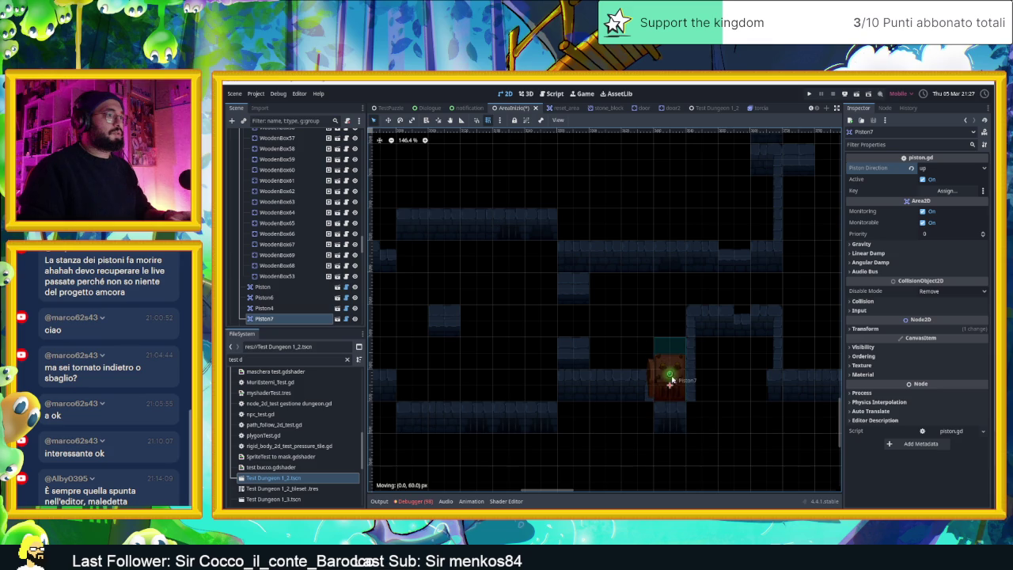
click(722, 380)
- Duplicate Piston7 twice into Piston8 and Piston9, each placed further left along the corridor
scroll(563, 349, down, 3)
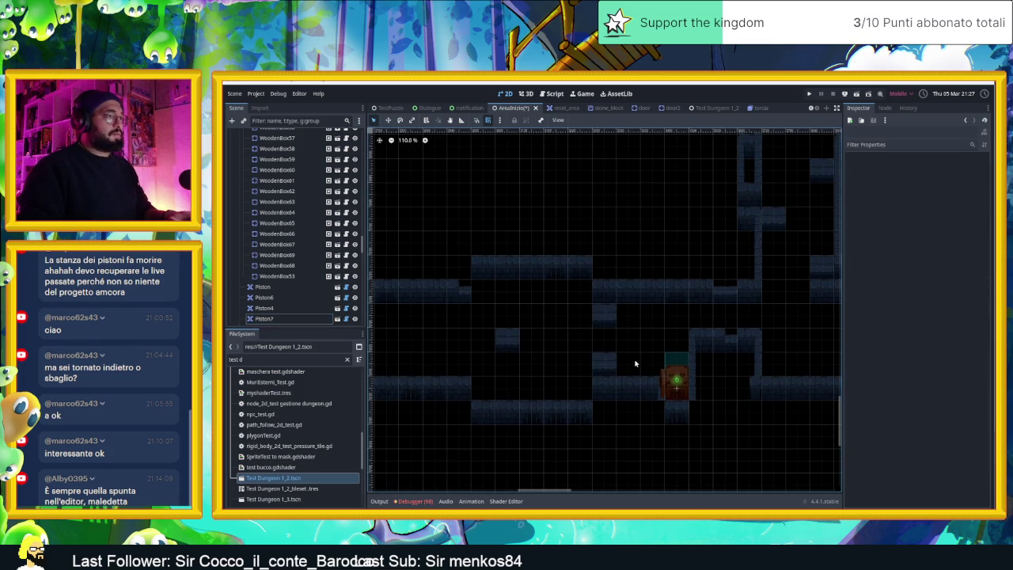
click(676, 388)
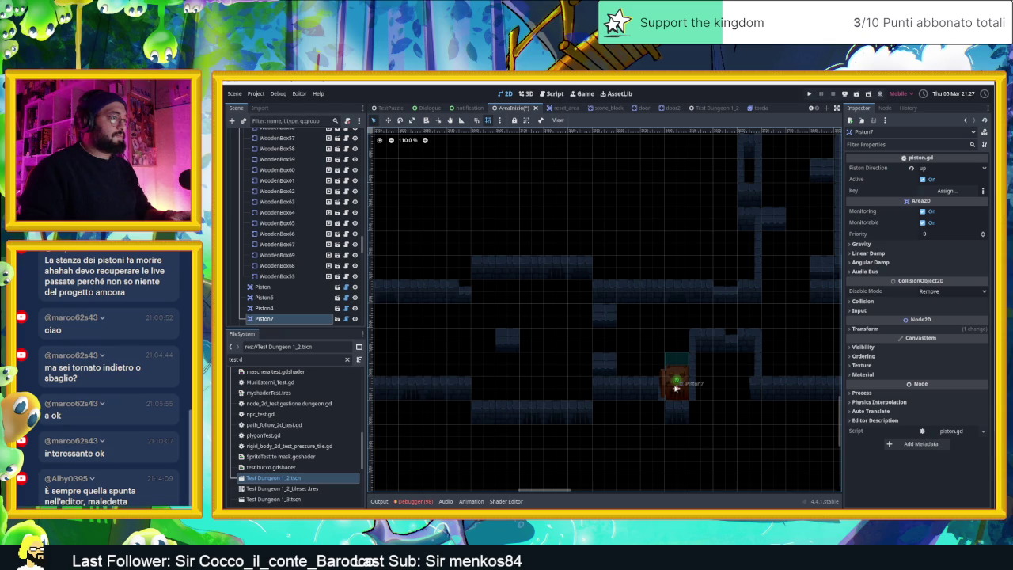
key(ctrl+d)
mouse_move(677, 386)
mouse_down()
mouse_move(581, 383)
mouse_move(580, 360)
mouse_move(581, 380)
mouse_up()
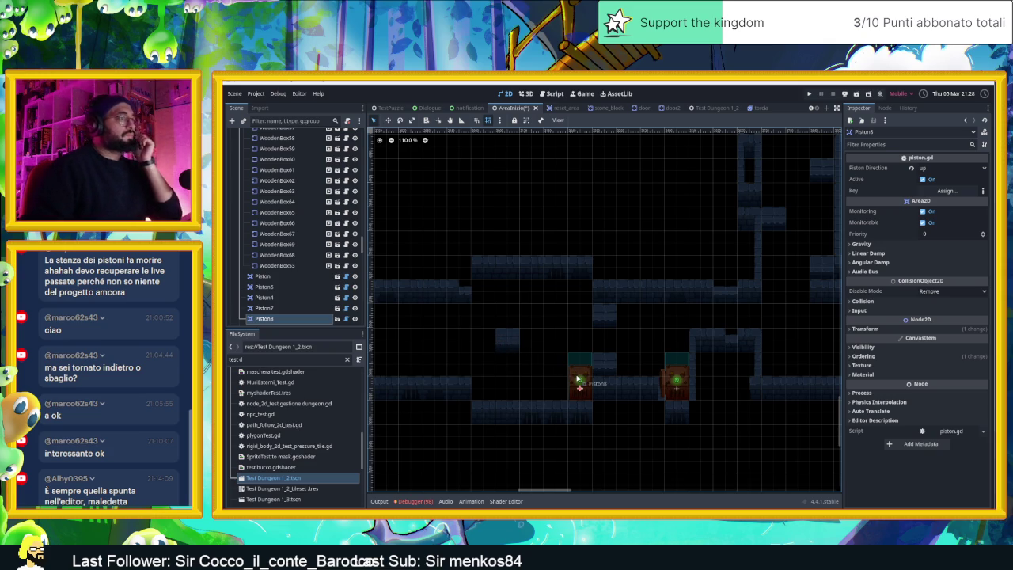
key(ctrl+d)
drag(579, 380, 483, 377)
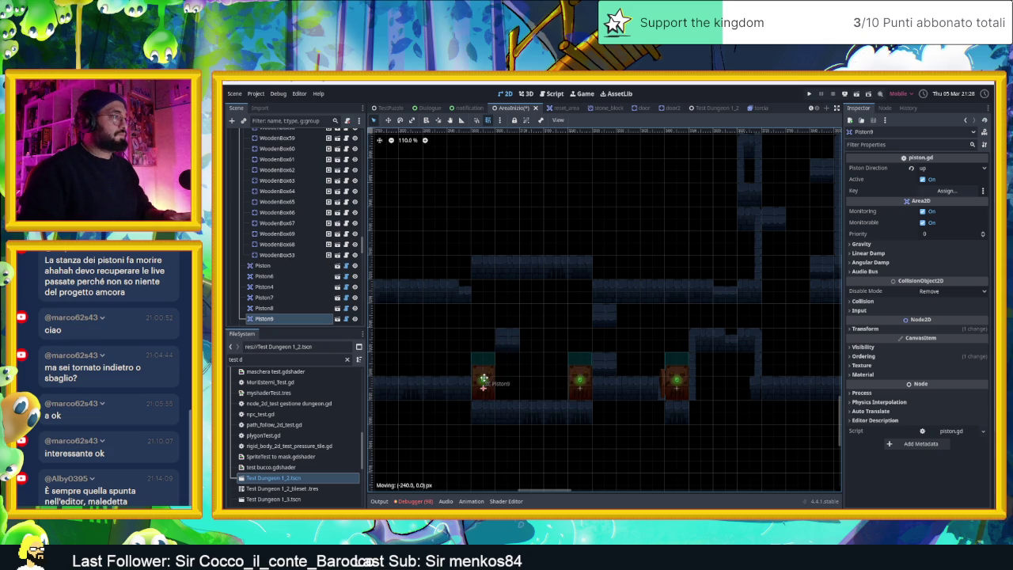
click(617, 431)
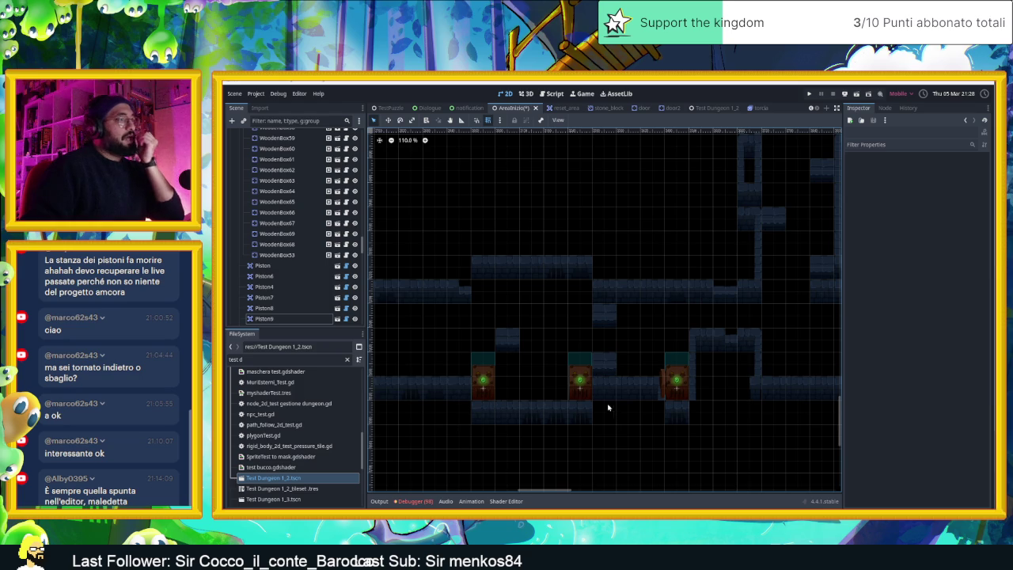
- Move SpeedTile42 above the middle piston and duplicate it as SpeedTile43, adjusting its Tile Direction
scroll(607, 388, down, 4)
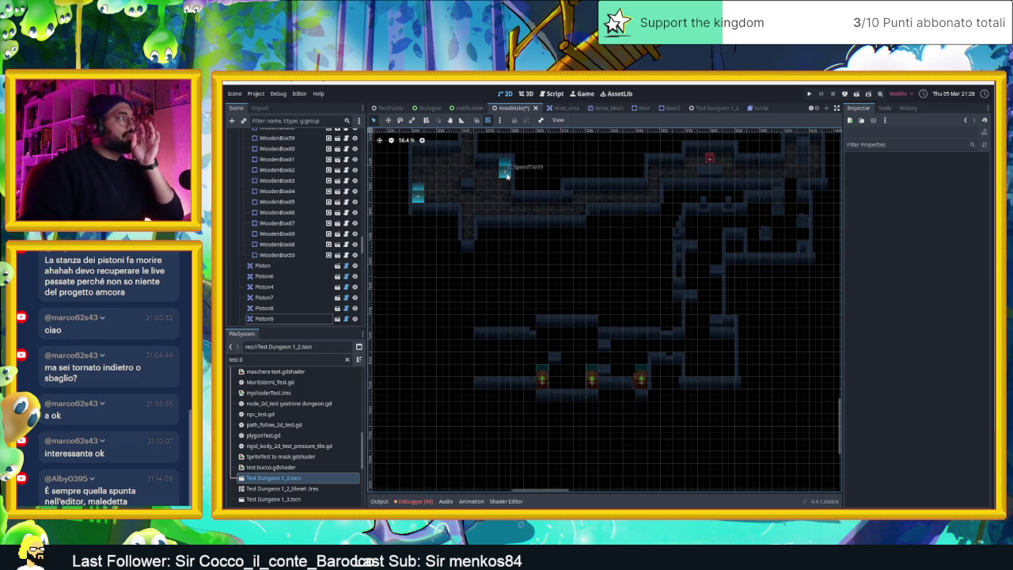
click(506, 174)
mouse_move(506, 175)
mouse_down()
mouse_move(603, 332)
mouse_move(593, 334)
mouse_move(592, 357)
mouse_up()
key(ctrl+d)
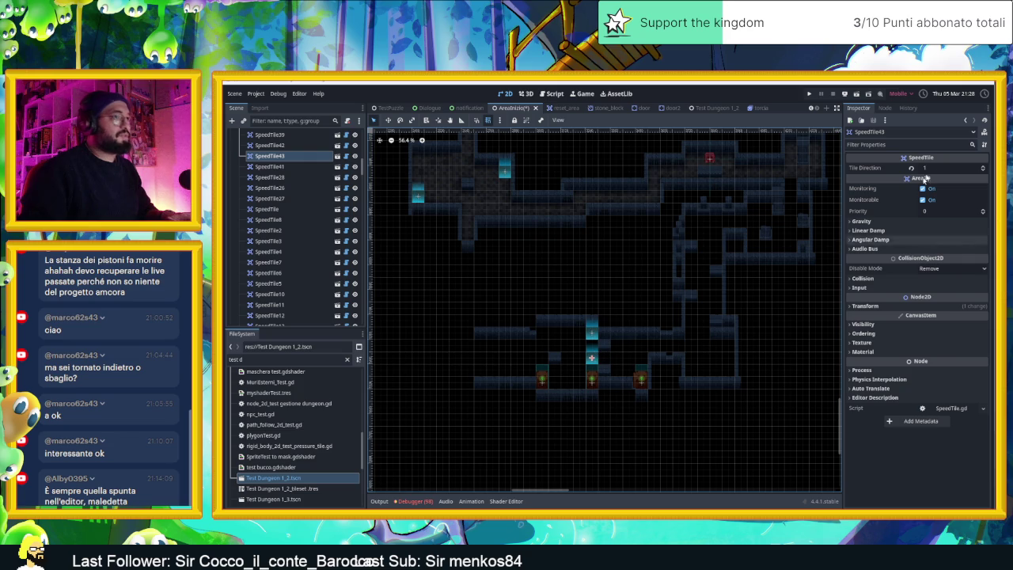
click(983, 169)
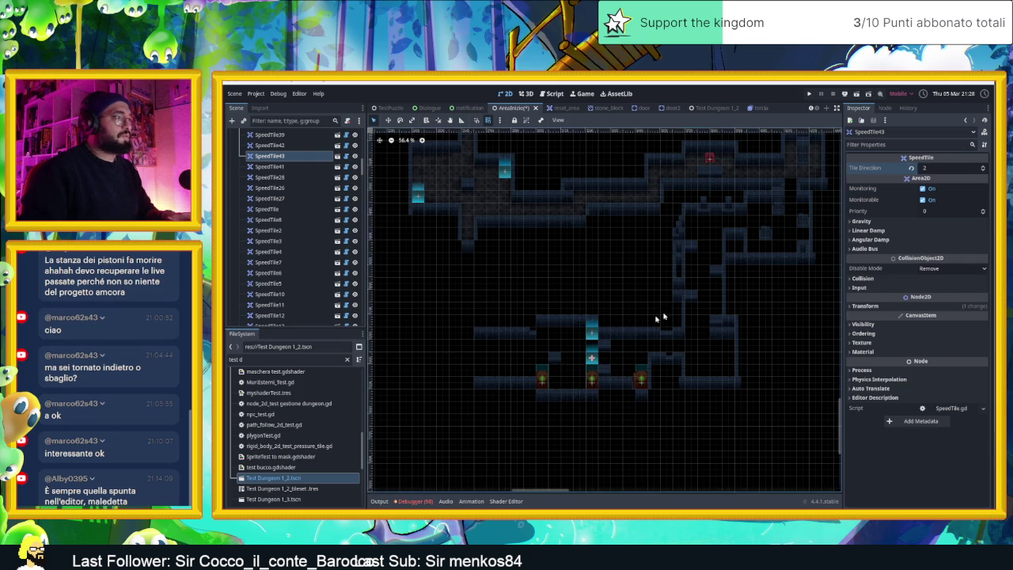
scroll(640, 331, up, 5)
click(983, 172)
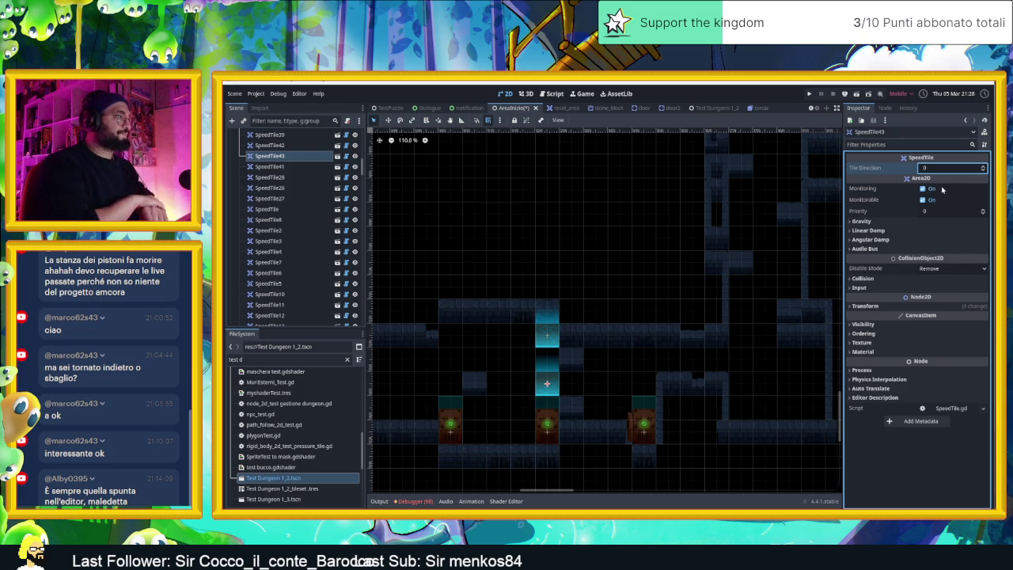
scroll(681, 277, down, 4)
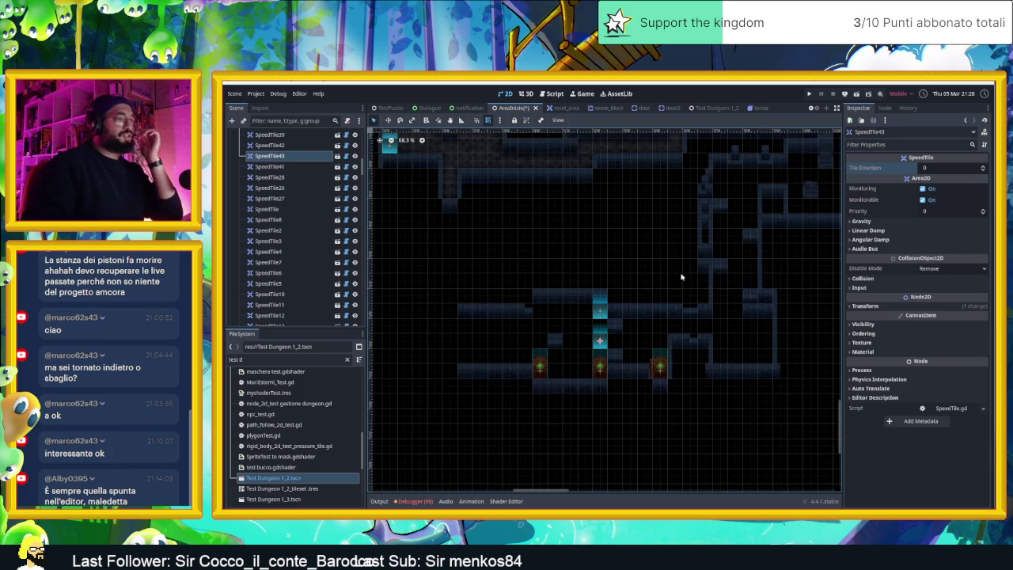
scroll(285, 156, up, 5)
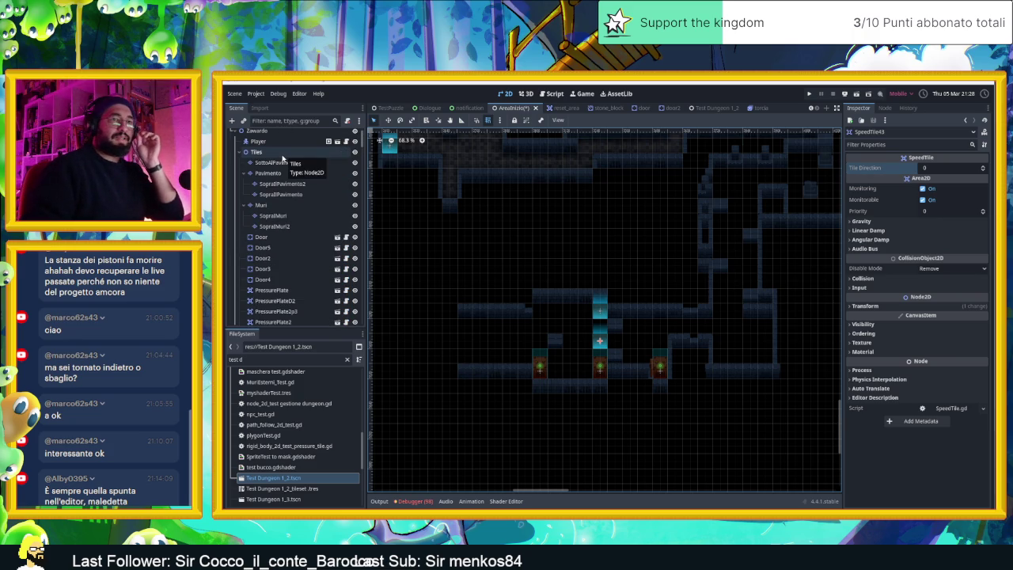
scroll(617, 348, up, 4)
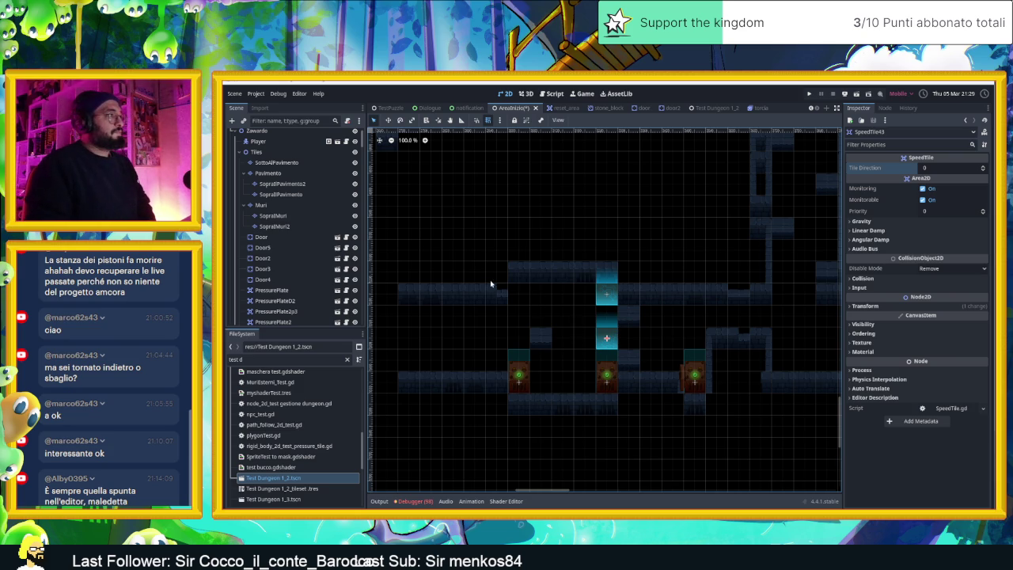
- Show CameraNodeContainer's camera areas on the canvas
scroll(475, 301, down, 4)
scroll(276, 240, down, 3)
scroll(281, 238, down, 5)
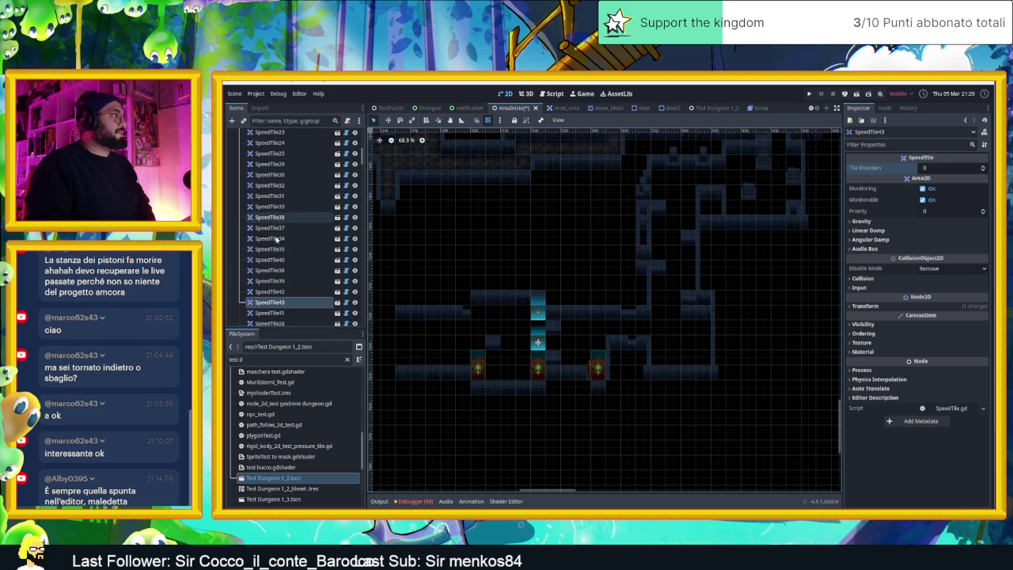
scroll(292, 239, down, 6)
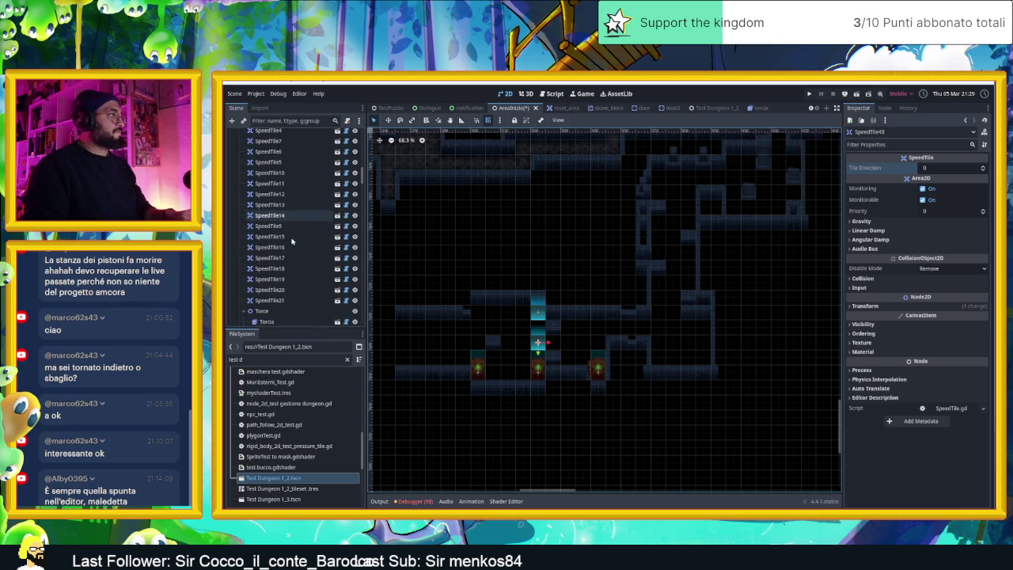
scroll(295, 258, down, 6)
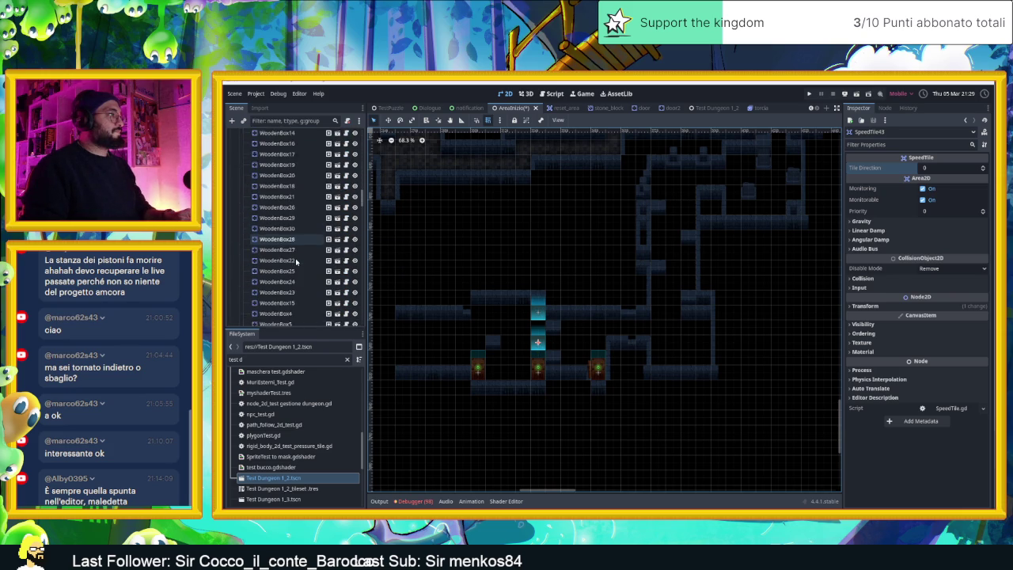
scroll(298, 264, down, 5)
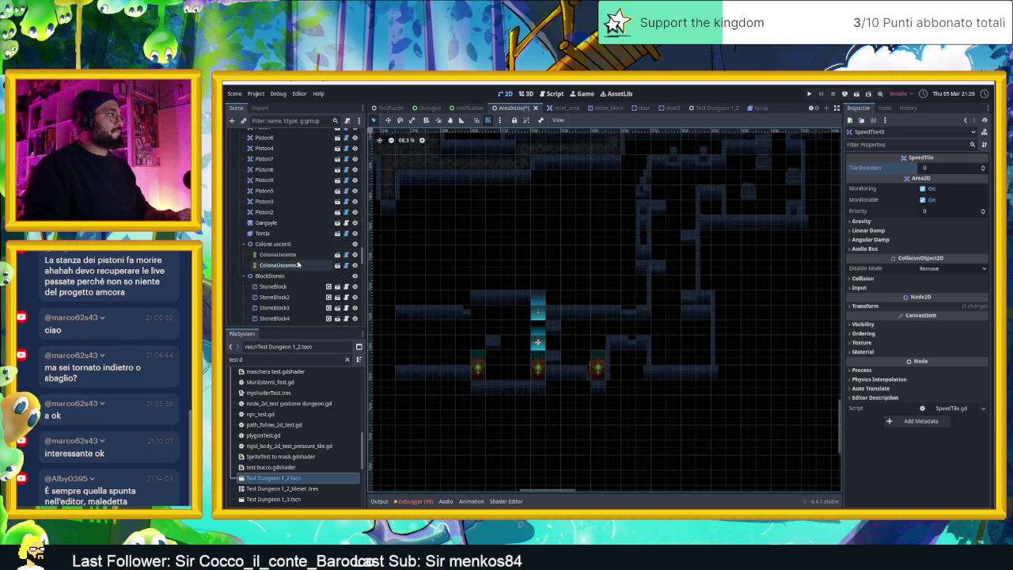
click(356, 213)
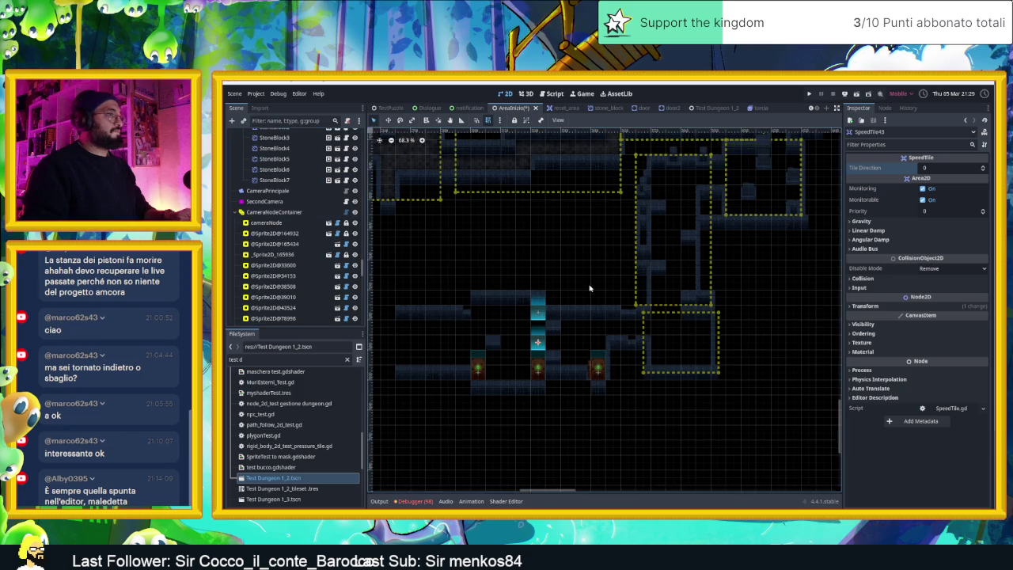
- Duplicate the lower-right camera area and stretch the copy over the piston room
scroll(588, 295, down, 2)
click(653, 320)
key(ctrl+d)
drag(652, 320, 488, 316)
drag(527, 347, 612, 371)
drag(536, 298, 535, 285)
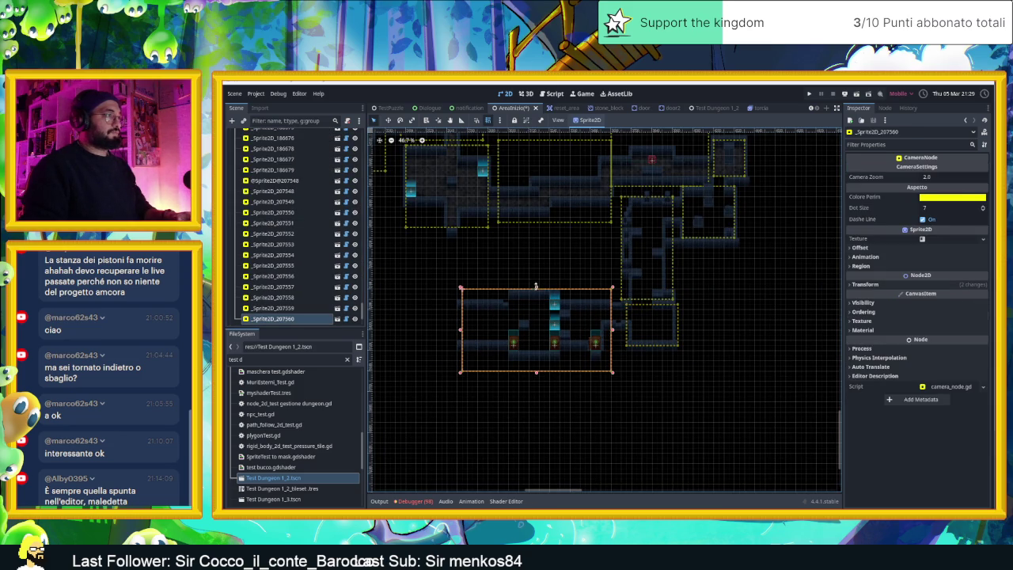
- Set the new camera area's Colore Perim border to light blue 489aff
click(934, 197)
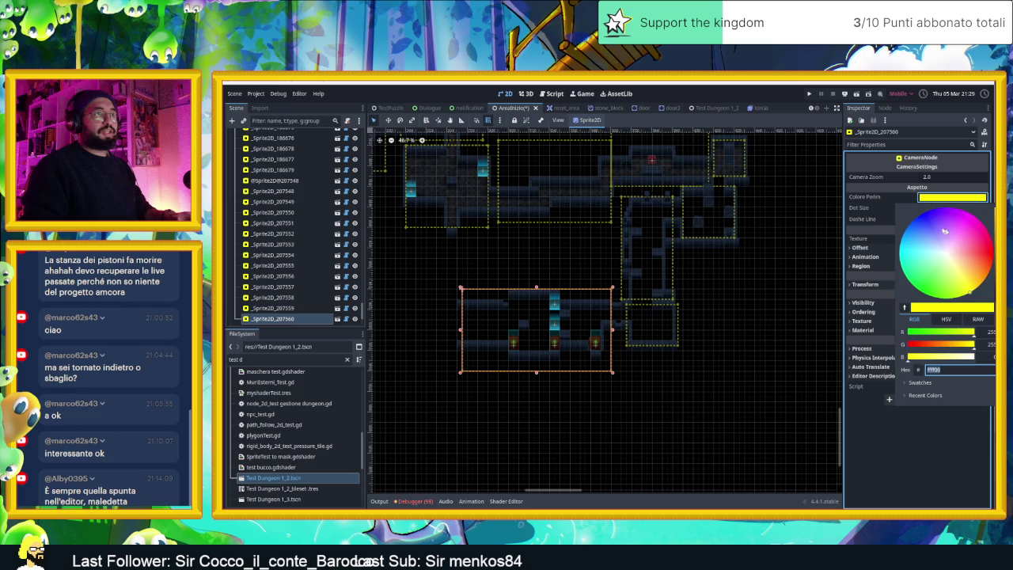
text(0a1aff)
key(Return)
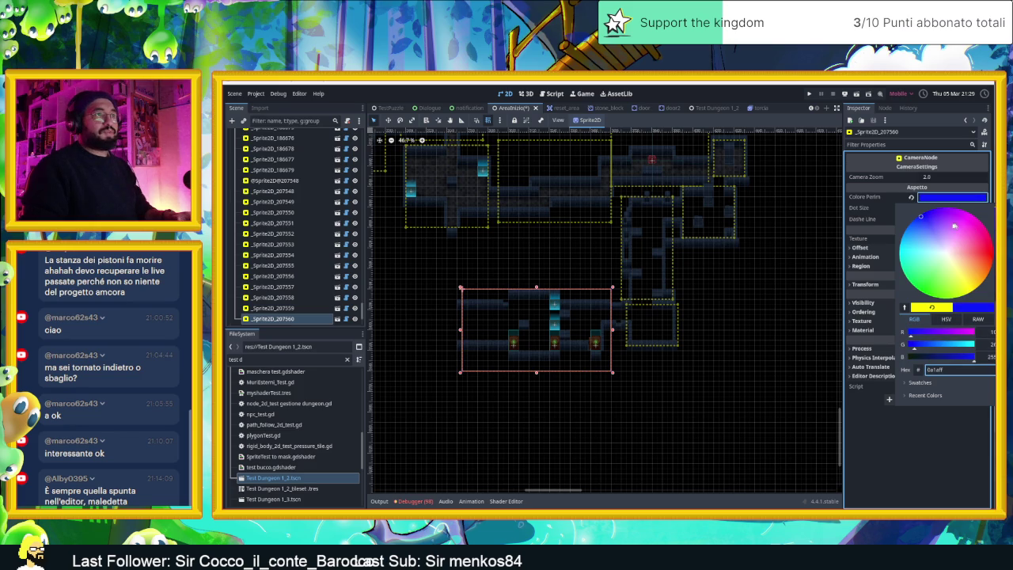
drag(931, 227, 919, 238)
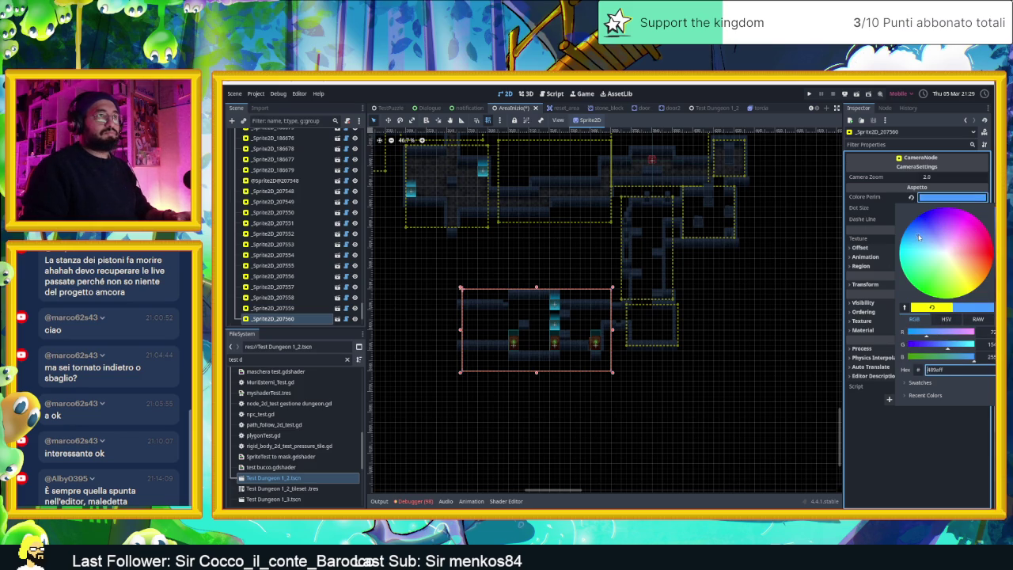
click(760, 282)
- Reselect the new camera area and nudge it one cell up-left
scroll(518, 308, up, 2)
click(473, 262)
click(476, 287)
drag(466, 278, 470, 281)
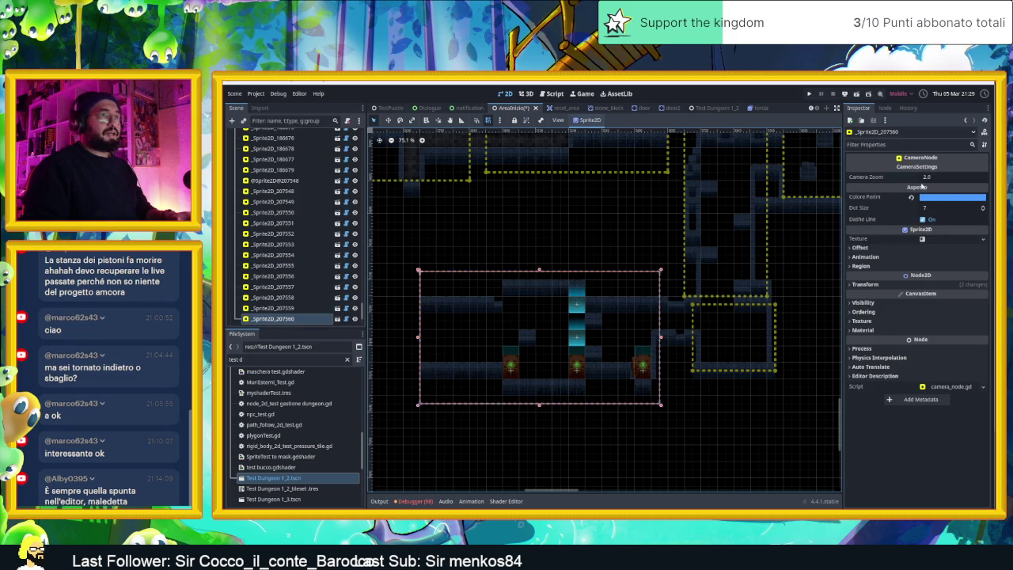
- Set Dot Size to 15 and Camera Zoom to 1.0, then save and run the scene
click(983, 207)
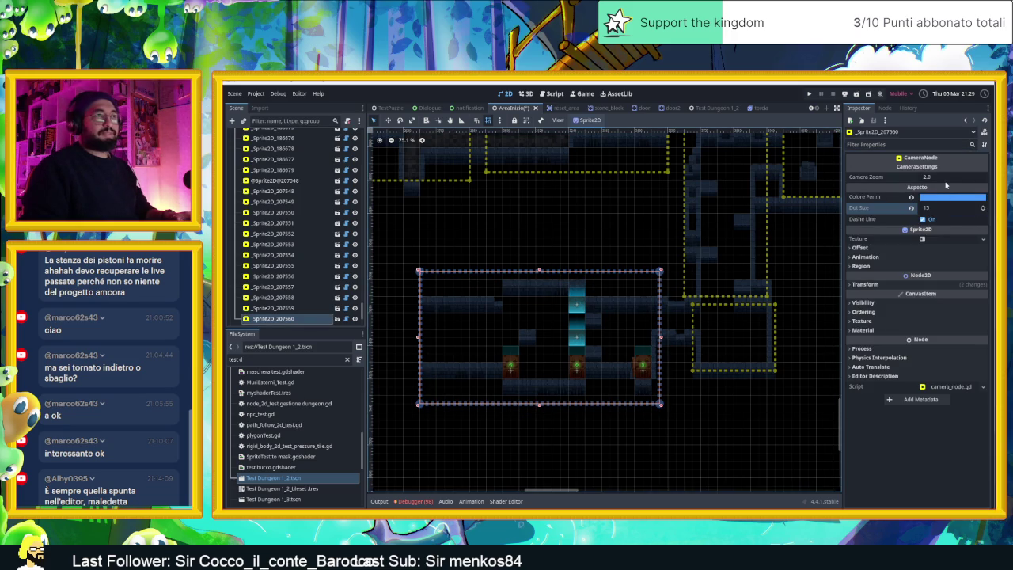
click(943, 177)
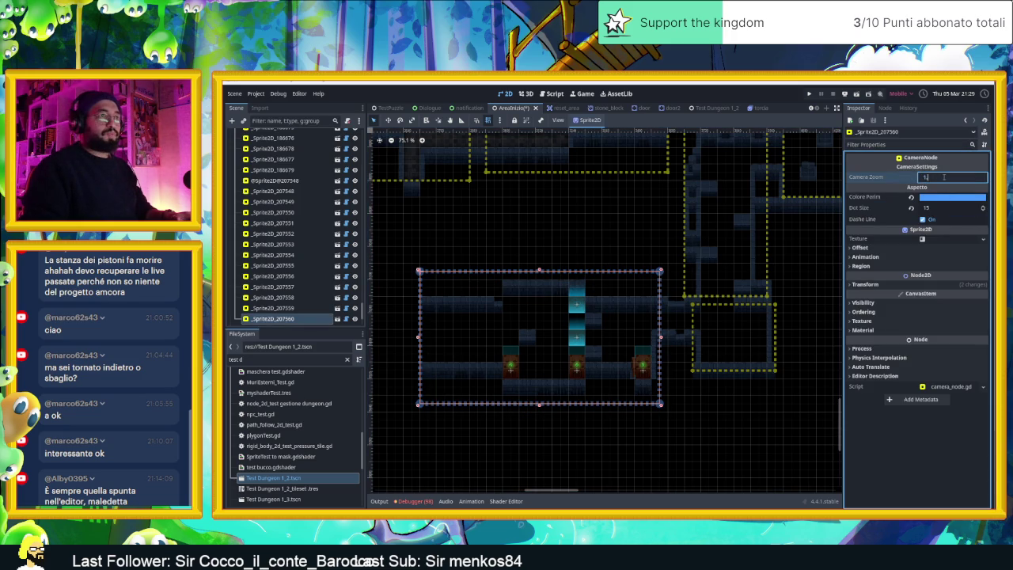
text(.0)
key(Return)
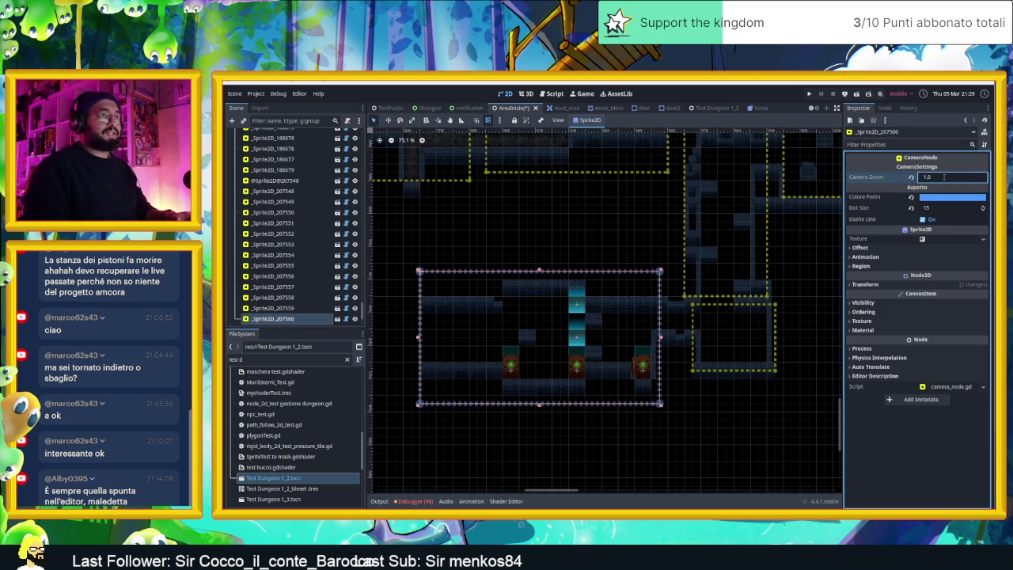
click(567, 256)
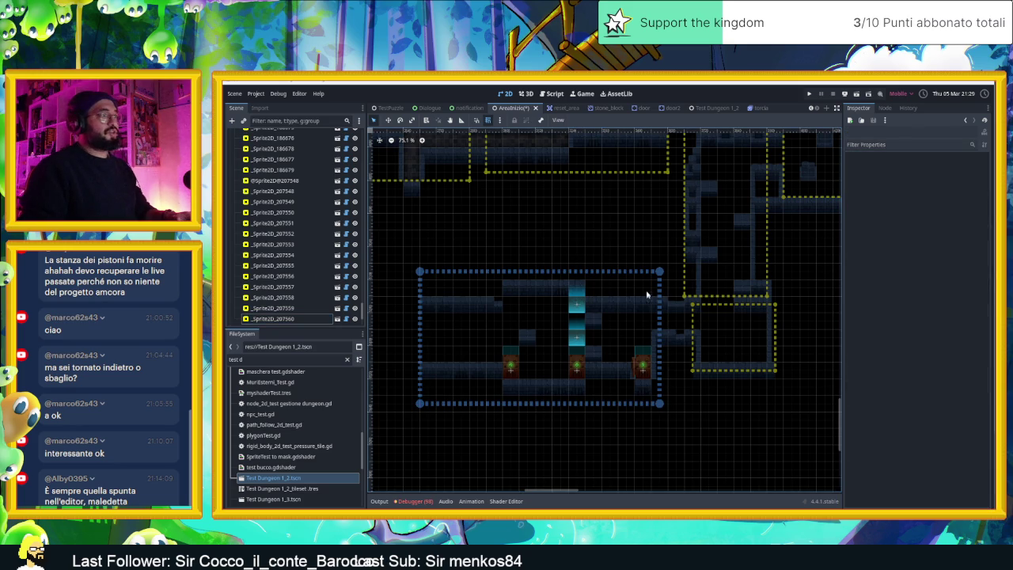
click(859, 94)
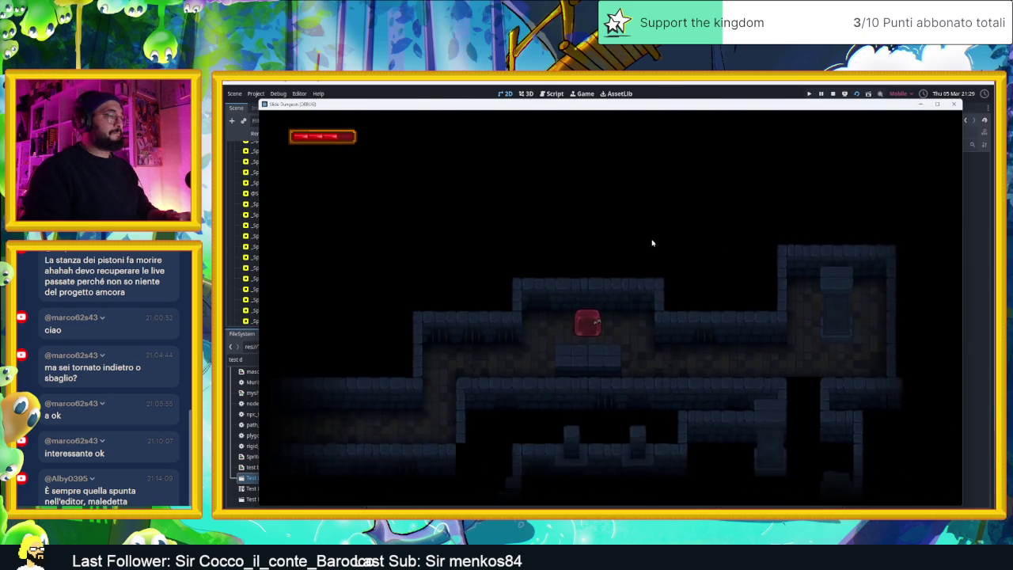
- Slide the player through the rooms, via the three-door room, down to the floor
key(Right)
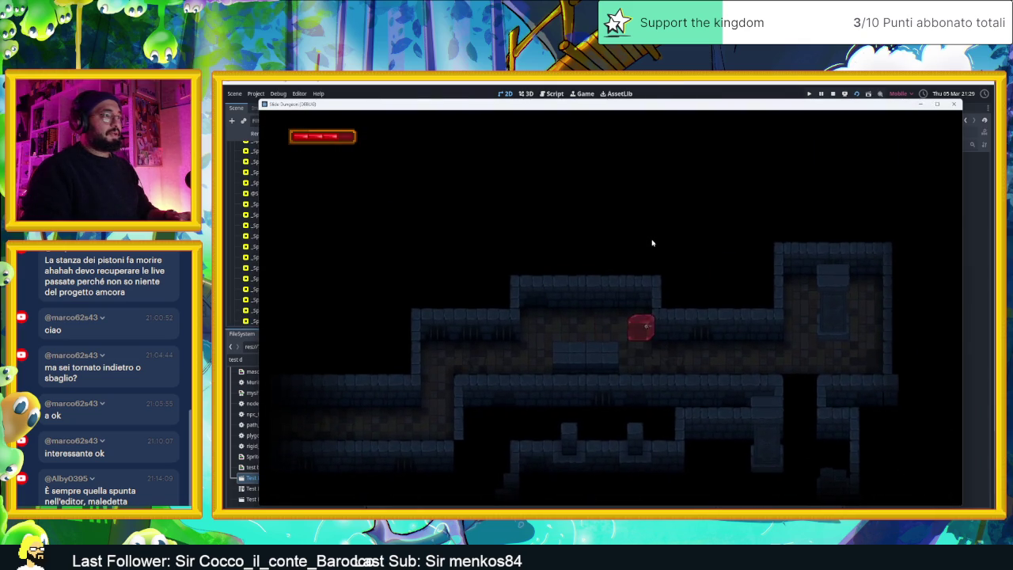
key(Down)
key(Left)
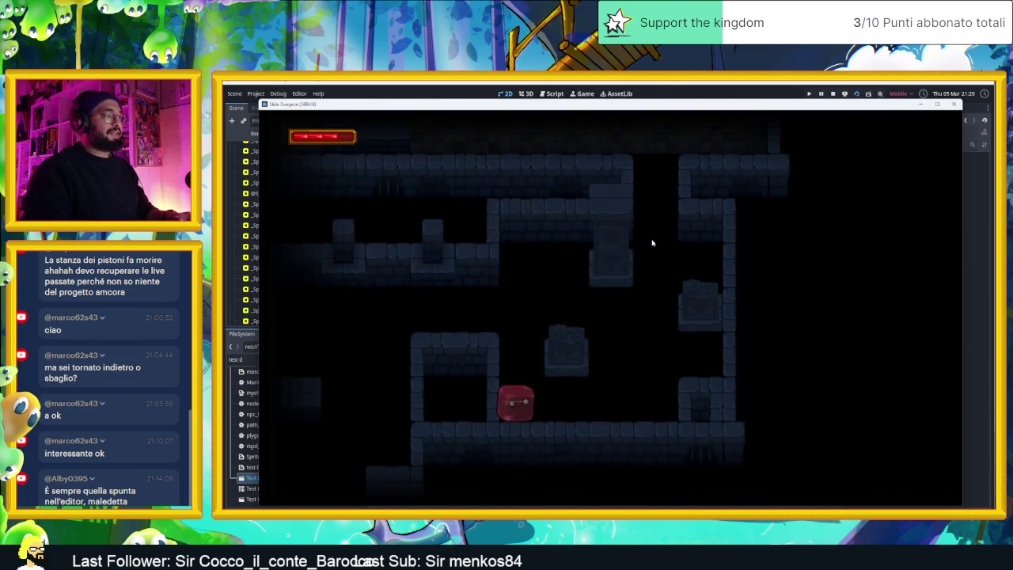
key(Right)
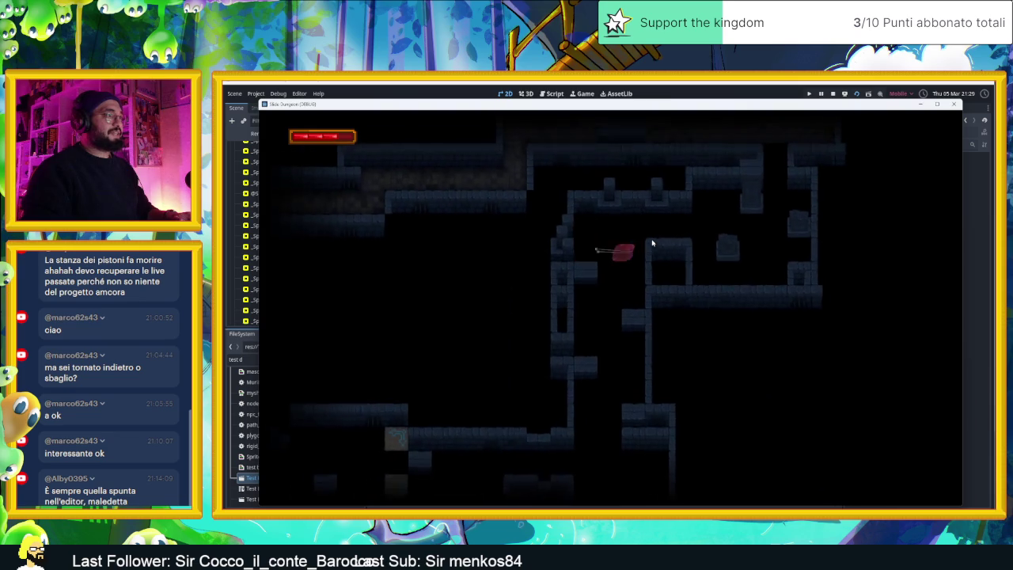
key(Down)
key(Down)
key(Left)
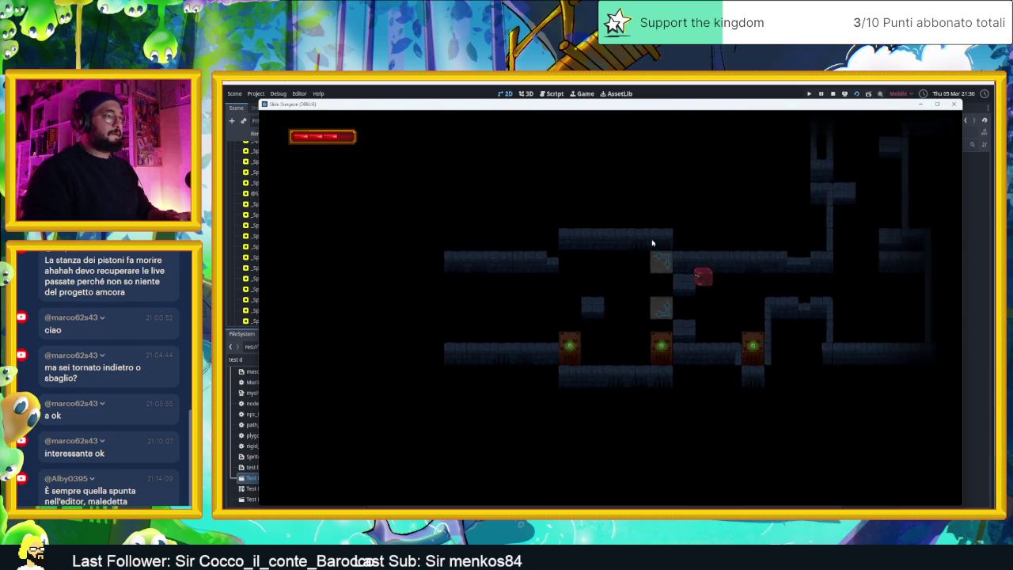
key(Down)
key(Right)
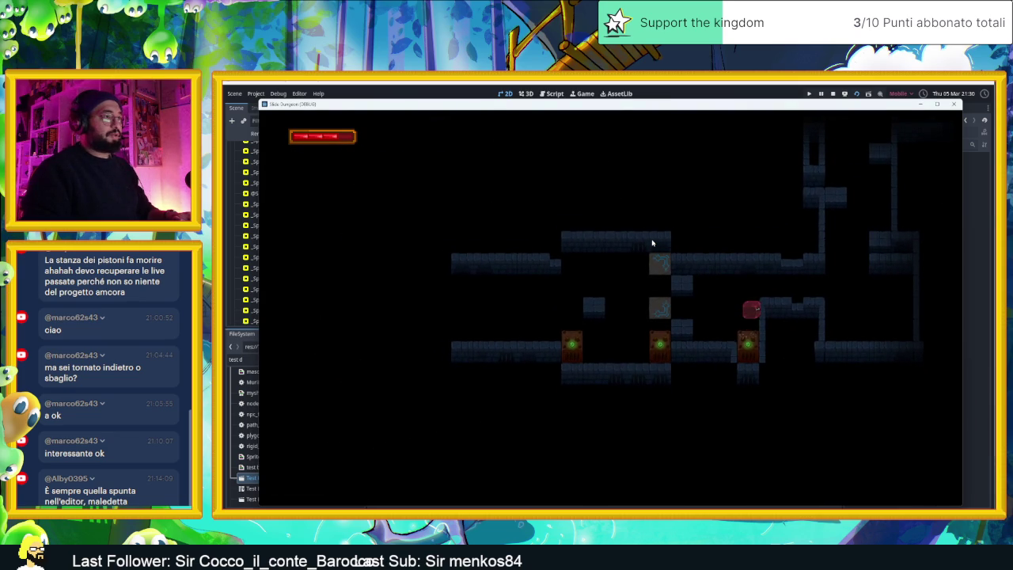
key(Left)
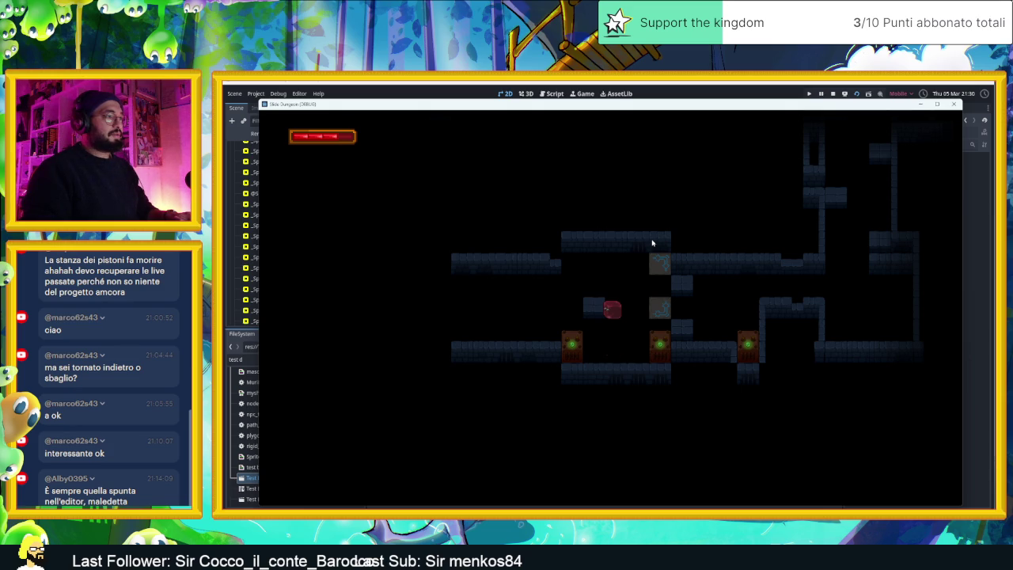
key(Down)
key(Right)
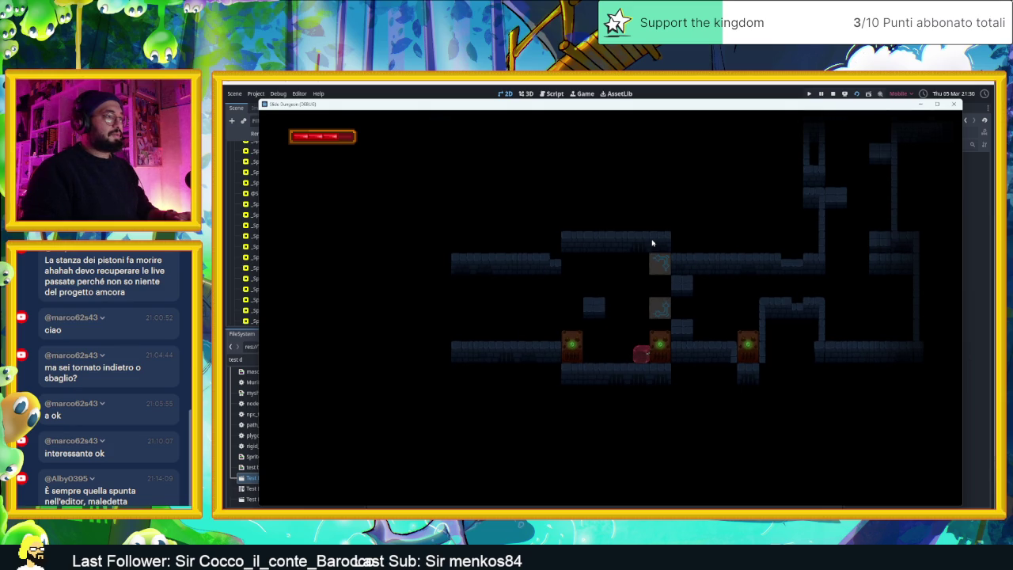
- Test sliding up and down the speed-tile shaft repeatedly, then stop the game
key(Up)
key(Down)
key(Up)
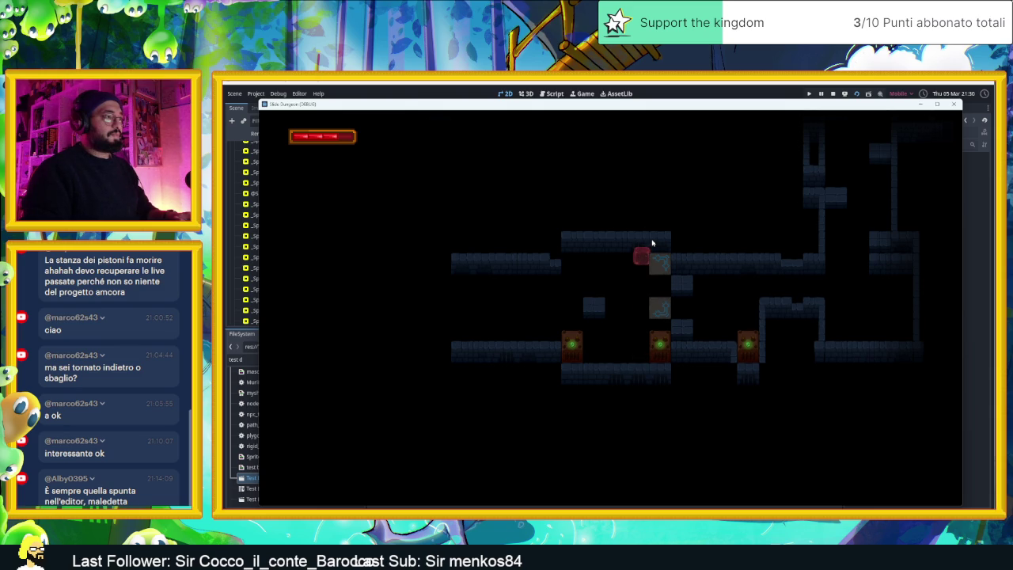
key(Right)
key(Down)
key(Up)
key(Down)
key(Up)
key(Down)
key(Up)
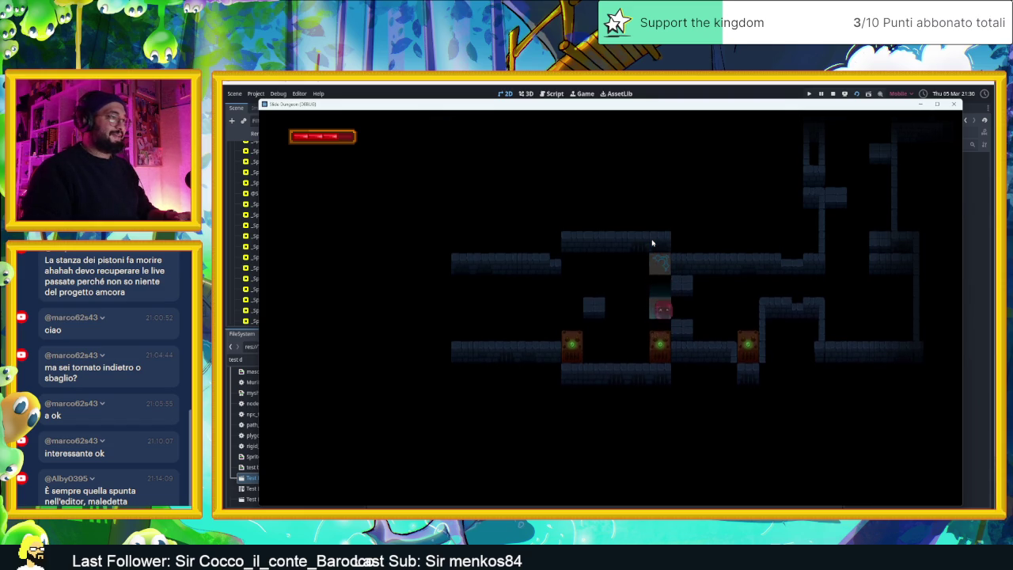
key(Left)
key(Right)
key(Down)
key(Up)
key(Left)
key(Down)
key(Up)
key(Right)
key(Down)
key(Up)
key(Left)
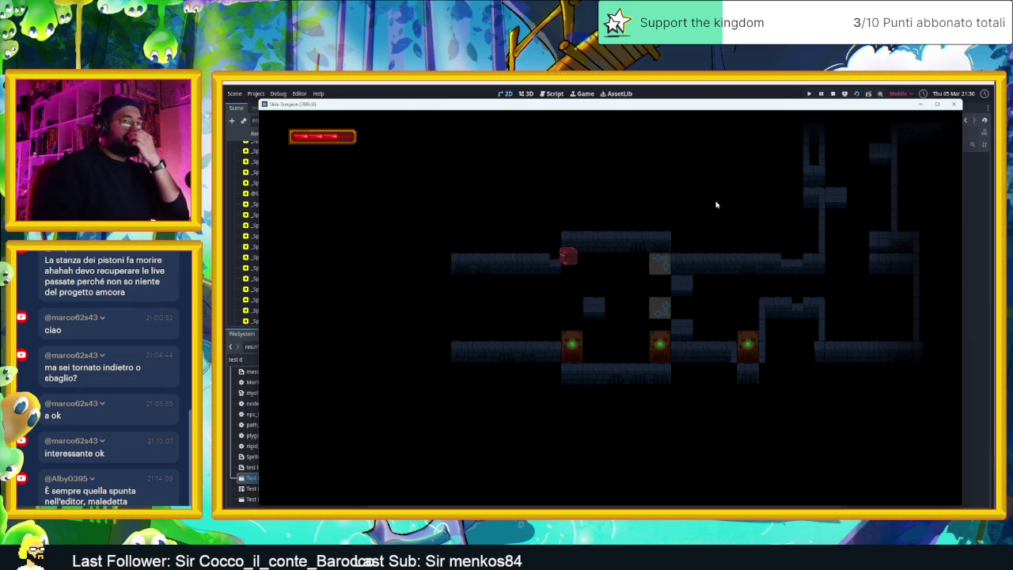
click(833, 94)
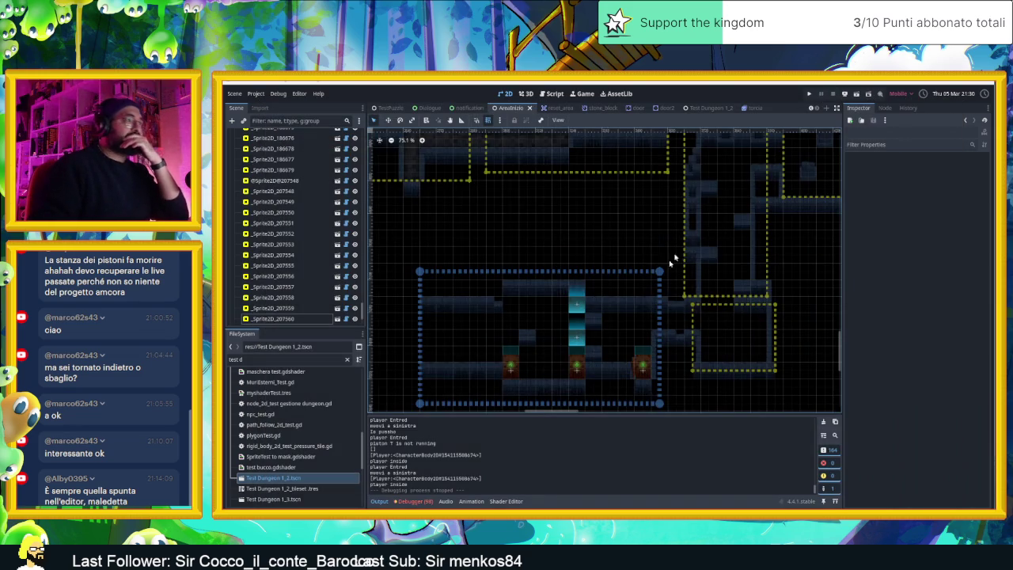
- Hide the camera areas and change SpeedTile43's push direction
scroll(601, 346, down, 2)
scroll(341, 235, up, 8)
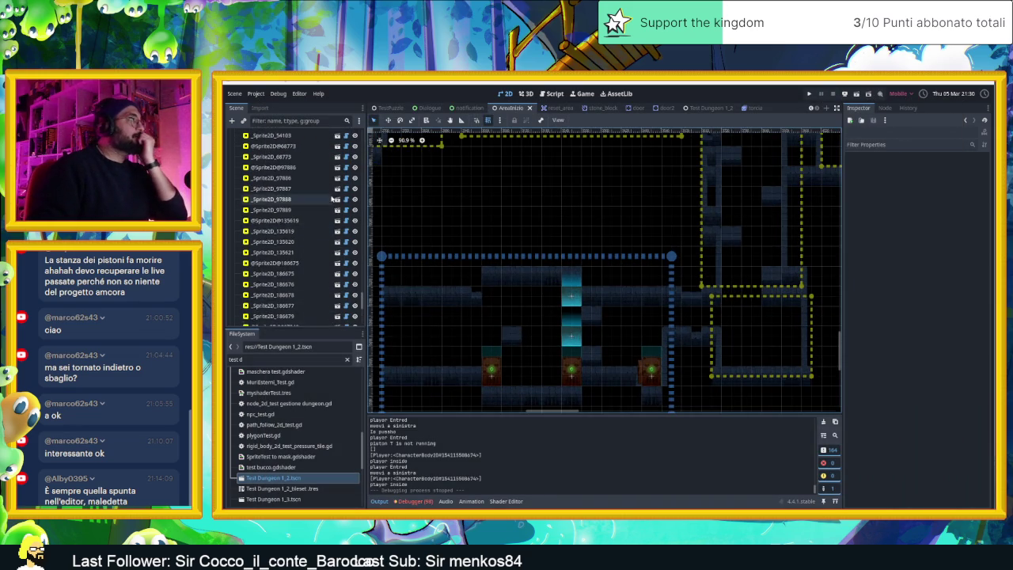
scroll(341, 175, down, 3)
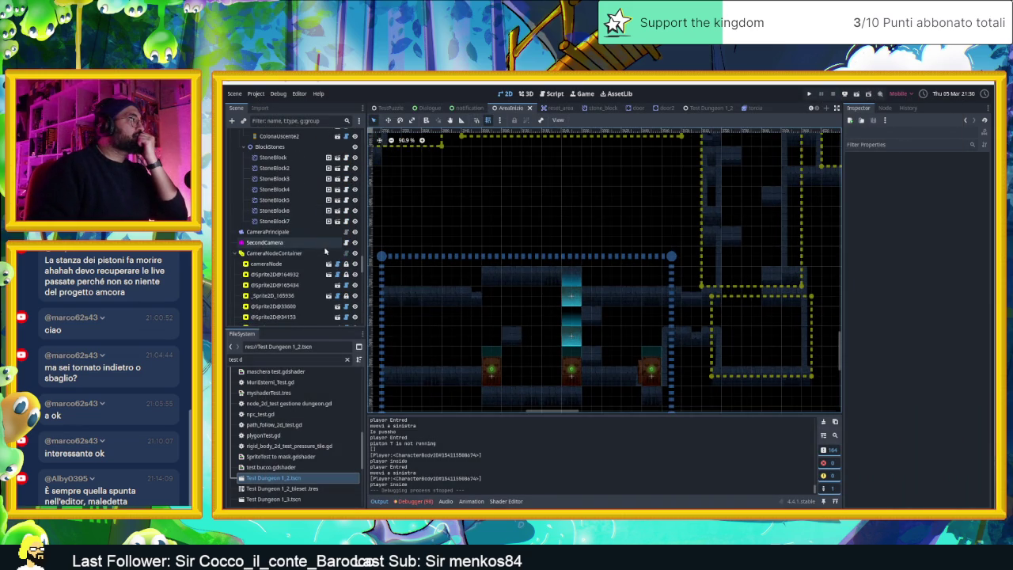
click(355, 253)
scroll(601, 332, up, 6)
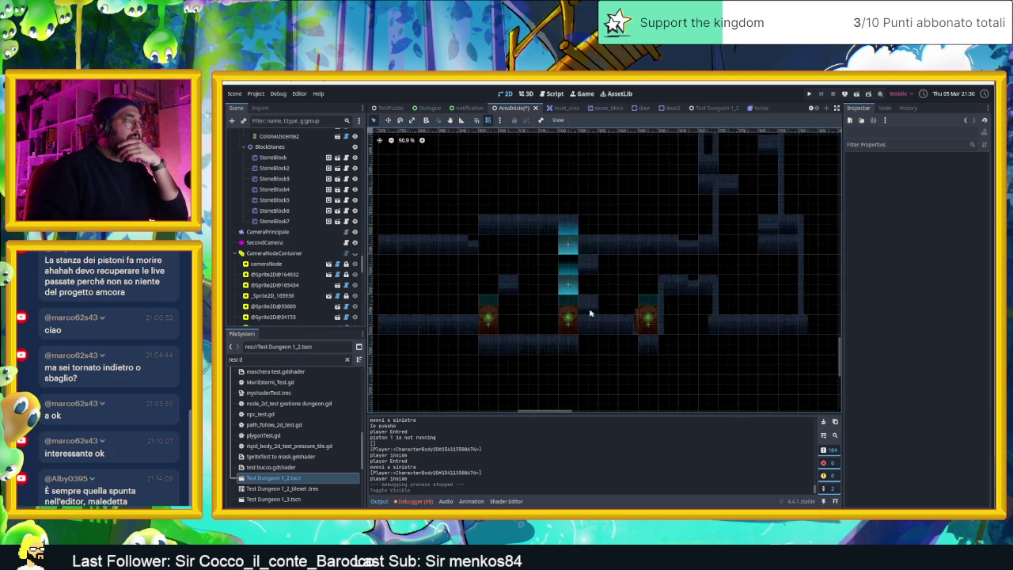
click(569, 269)
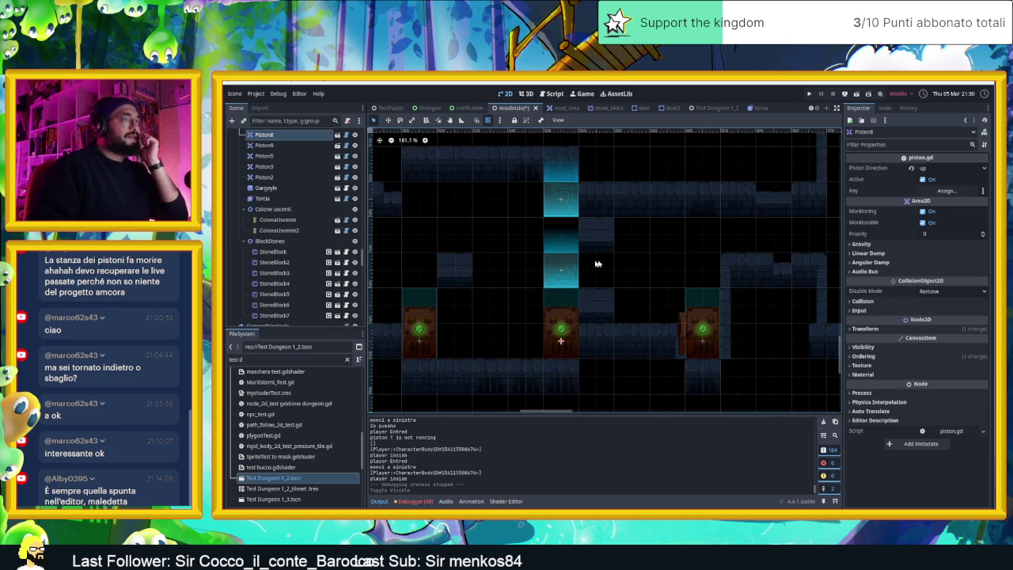
click(564, 266)
click(984, 168)
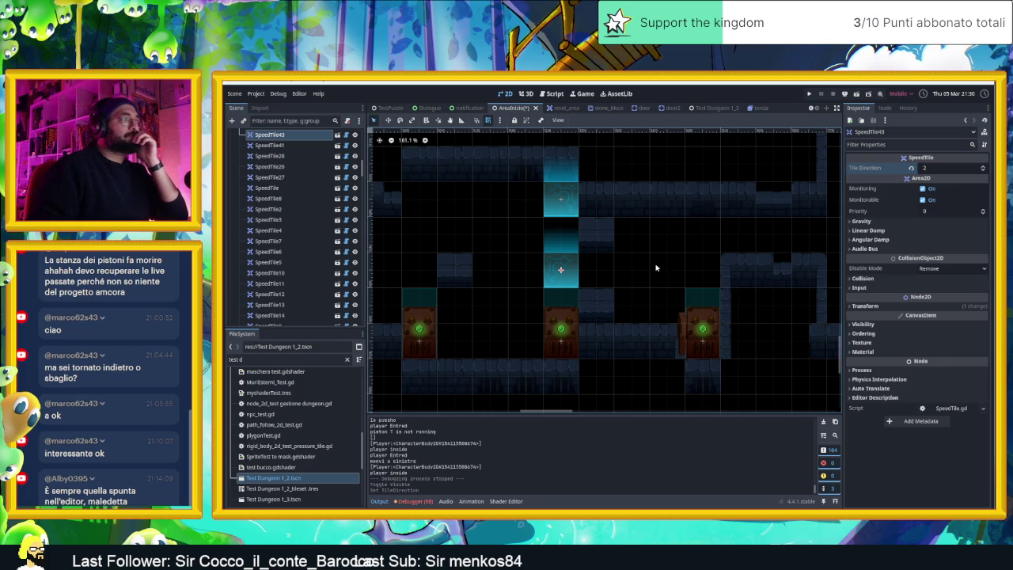
- Shift SpeedTile42 left, place SpeedTile43 beside Piston8 with direction 0, then save and run
drag(560, 206, 523, 199)
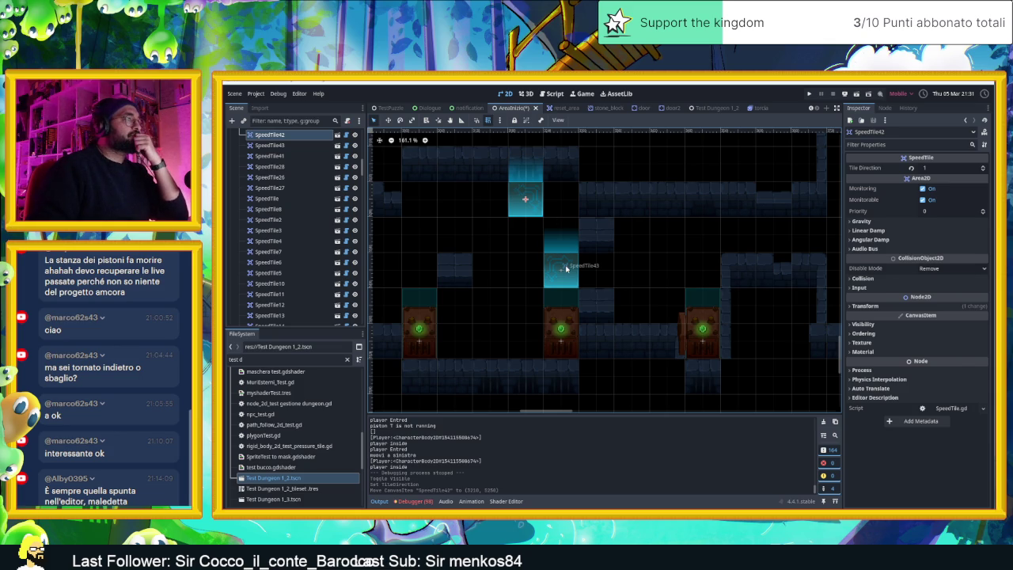
click(561, 339)
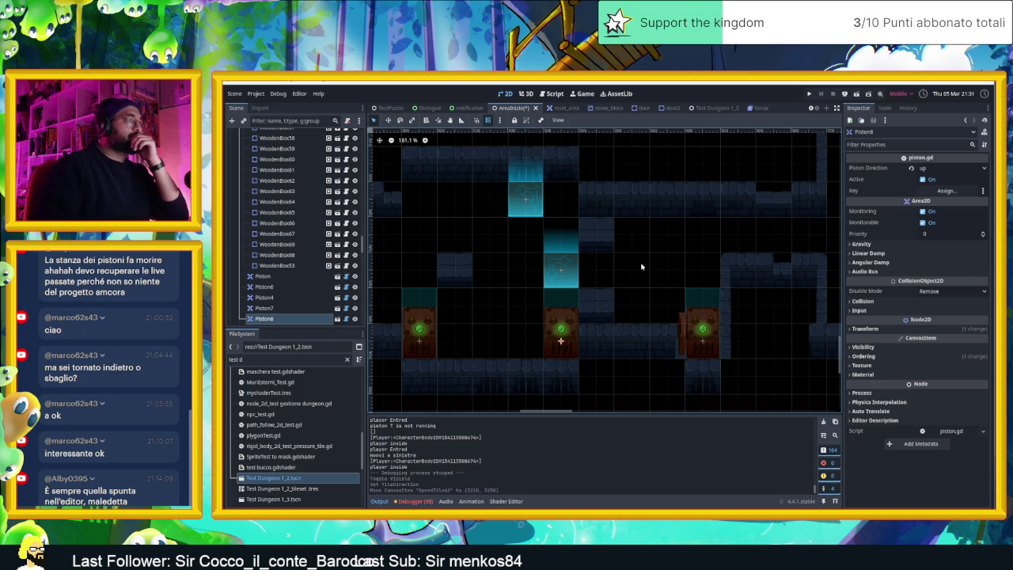
mouse_move(568, 266)
mouse_down()
mouse_move(621, 336)
mouse_move(640, 383)
mouse_move(536, 342)
mouse_up()
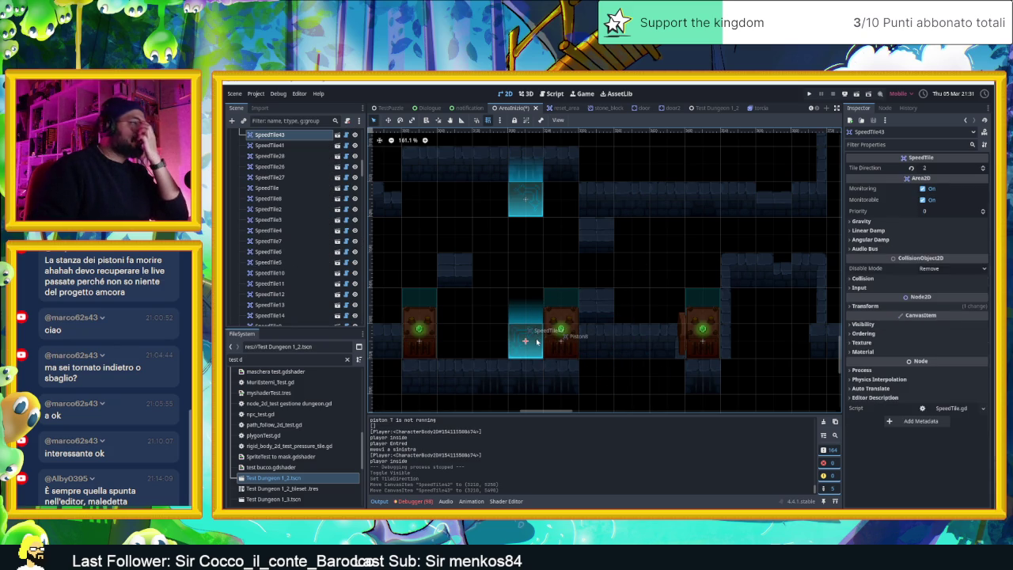
click(983, 171)
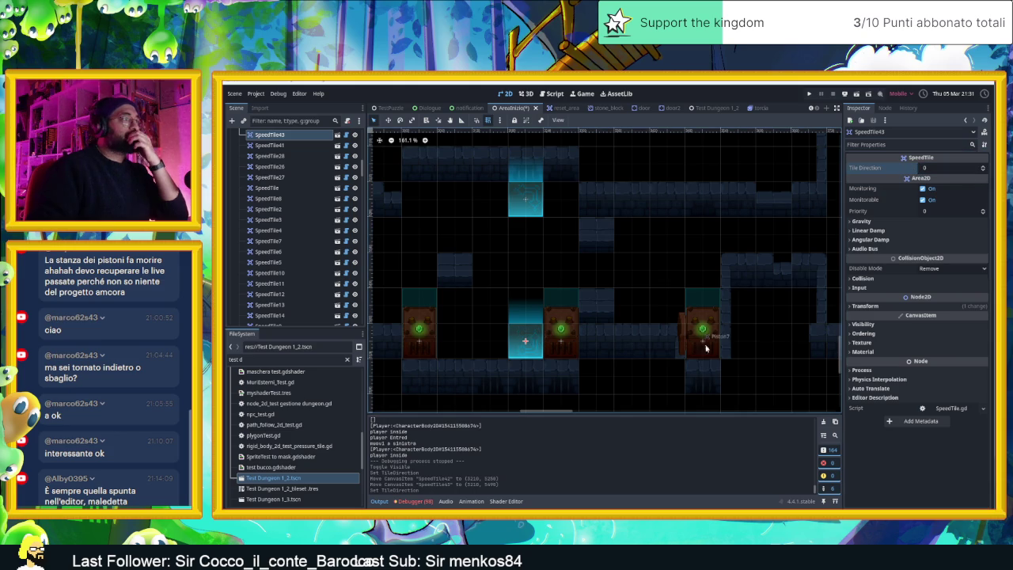
drag(631, 393, 713, 383)
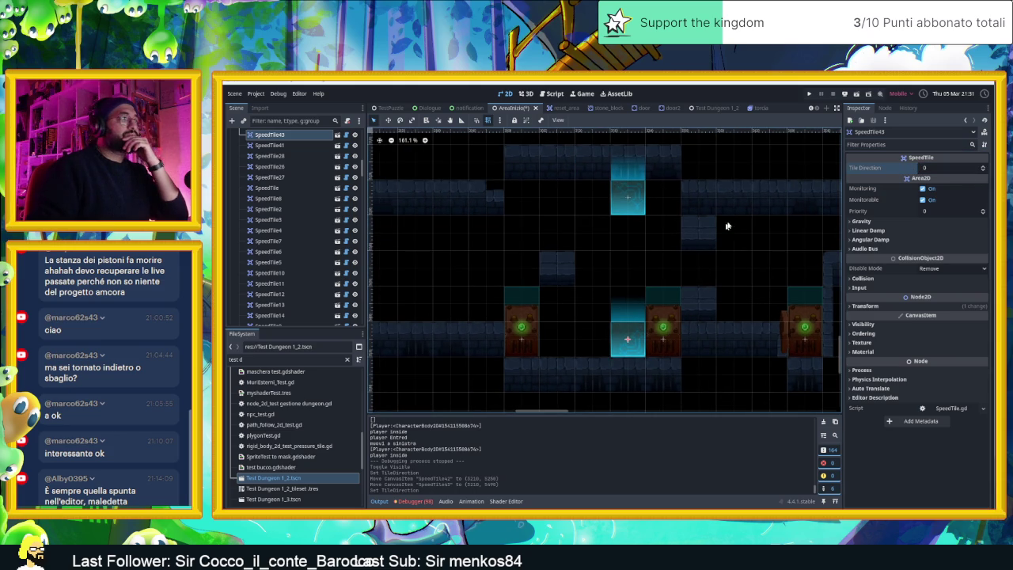
click(860, 94)
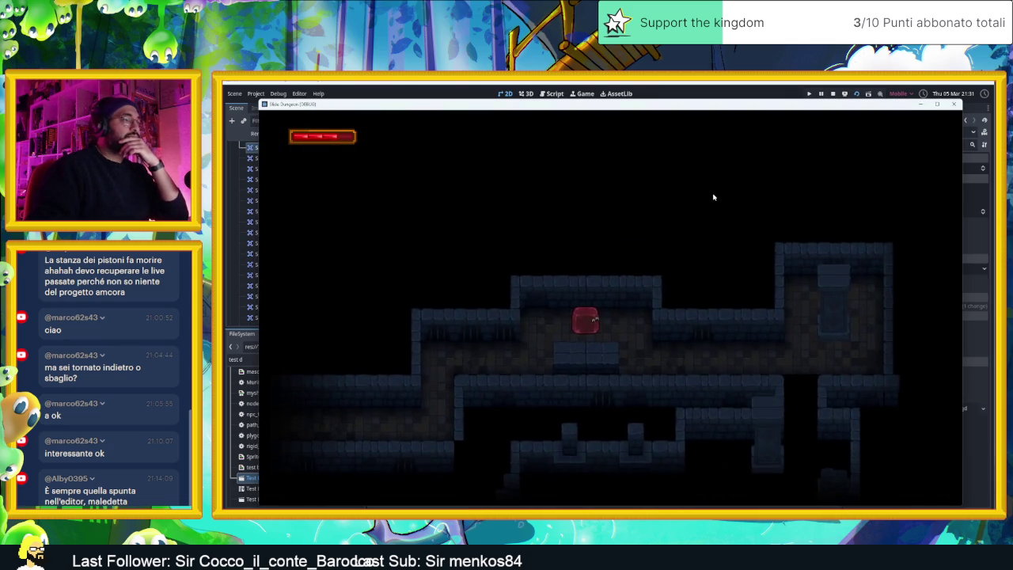
- Slide the red slime with the arrow keys through several connecting rooms of the dungeon
key(Right)
key(Down)
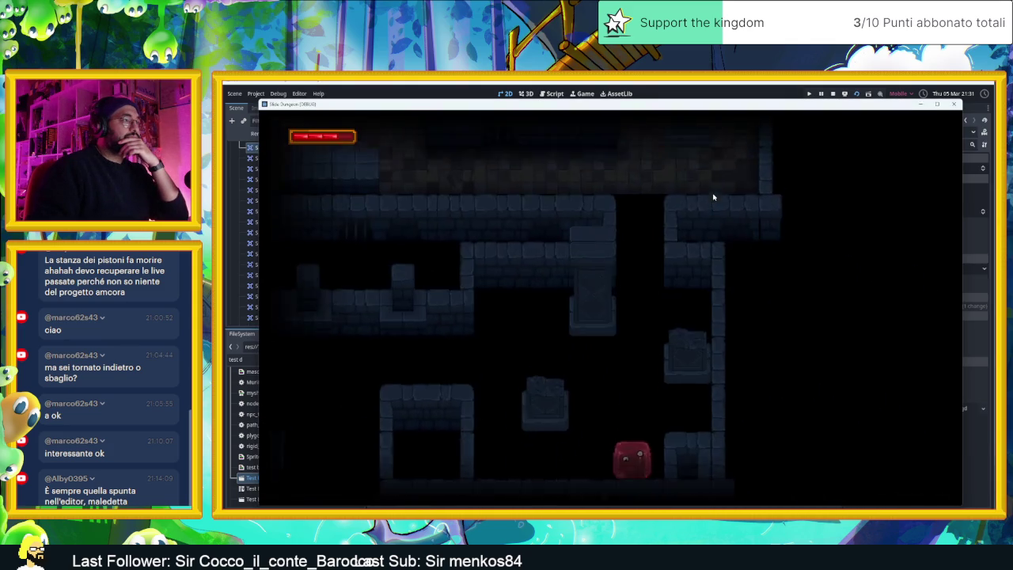
key(Left)
key(Up)
key(Right)
key(Down)
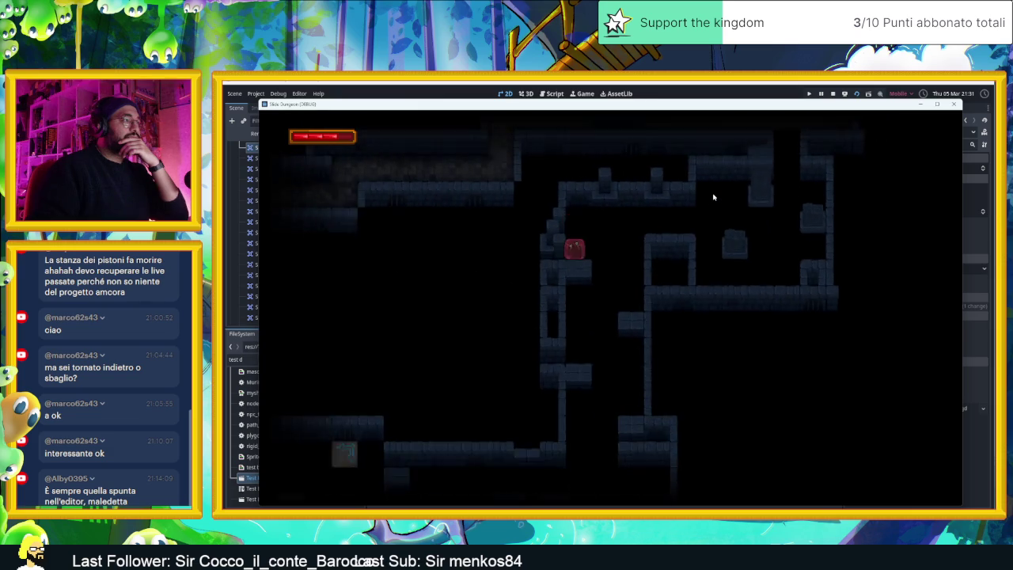
key(Right)
key(Down)
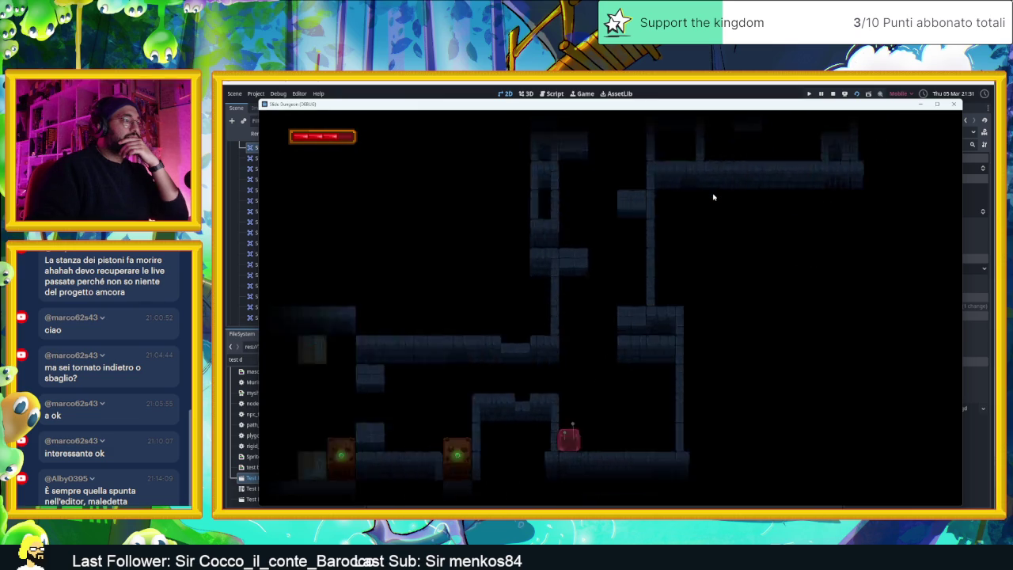
key(Right)
key(Left)
key(Down)
key(Right)
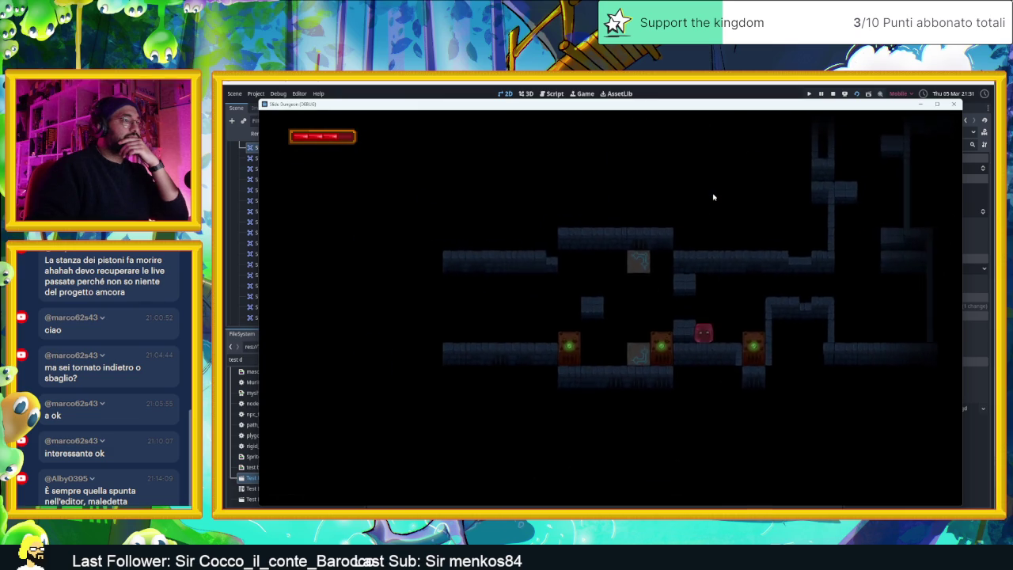
key(Left)
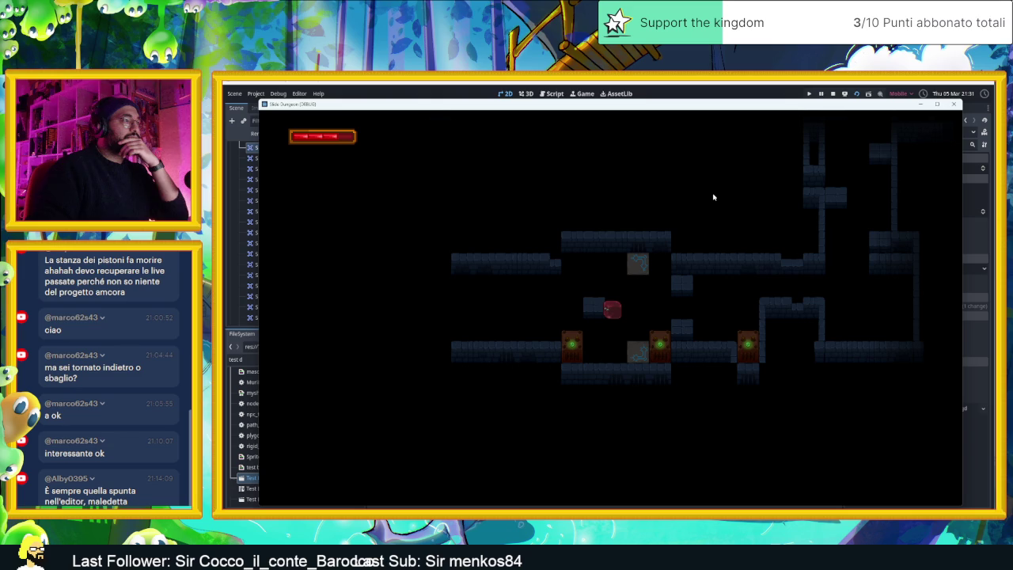
- Steer the slime around the blocks in the lower rooms, then stop the playtest
key(Down)
key(Left)
key(Up)
key(Left)
key(Down)
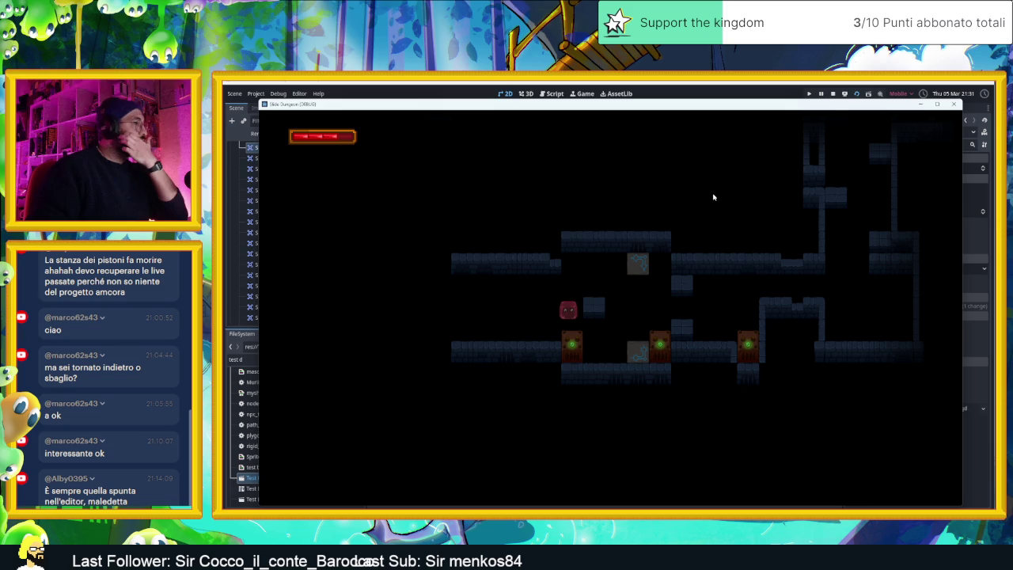
key(Up)
key(Right)
key(Down)
key(Right)
key(Left)
key(Up)
key(Left)
key(Down)
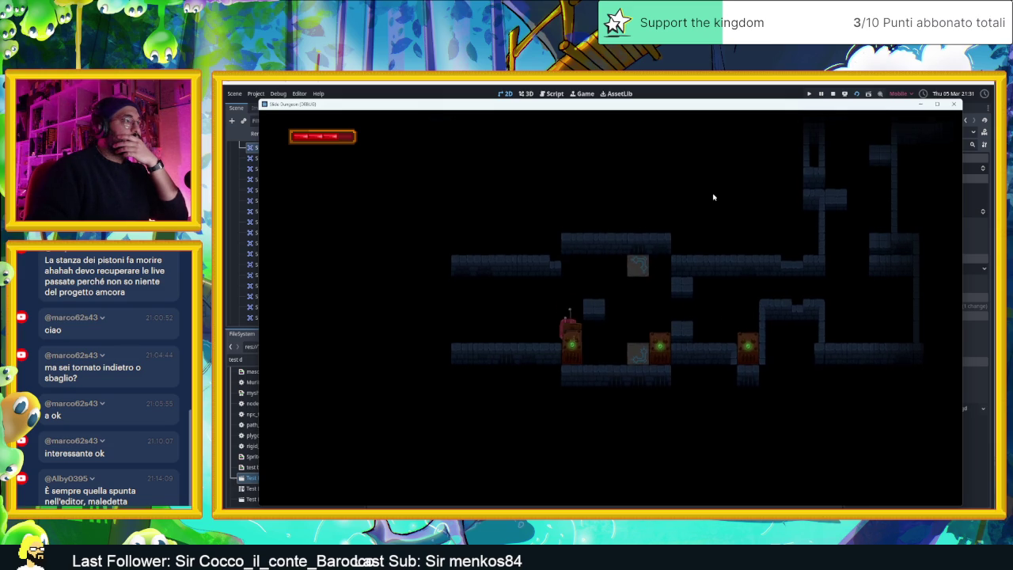
key(Up)
key(Right)
key(Down)
key(Left)
key(Down)
key(Up)
key(Left)
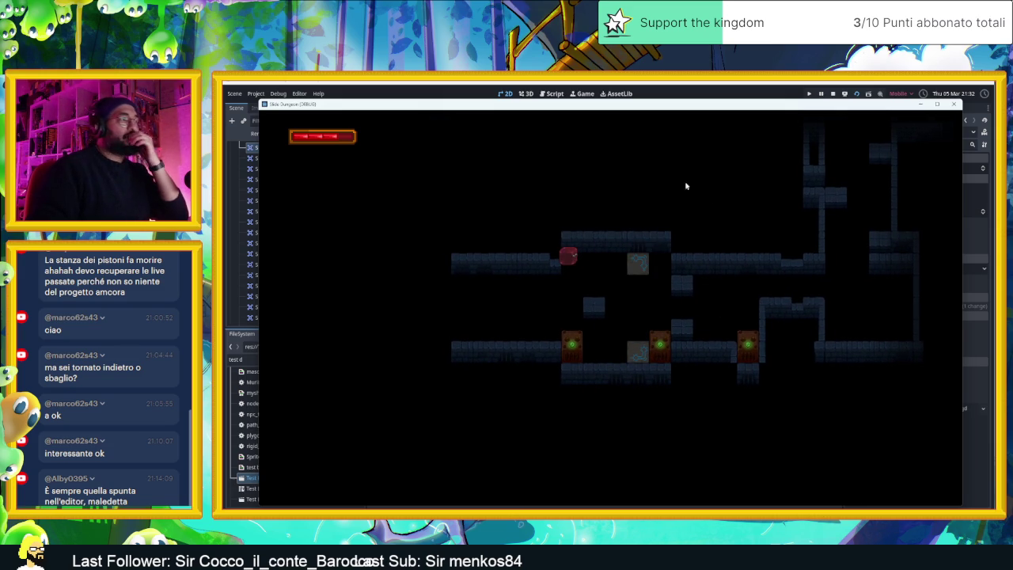
click(833, 93)
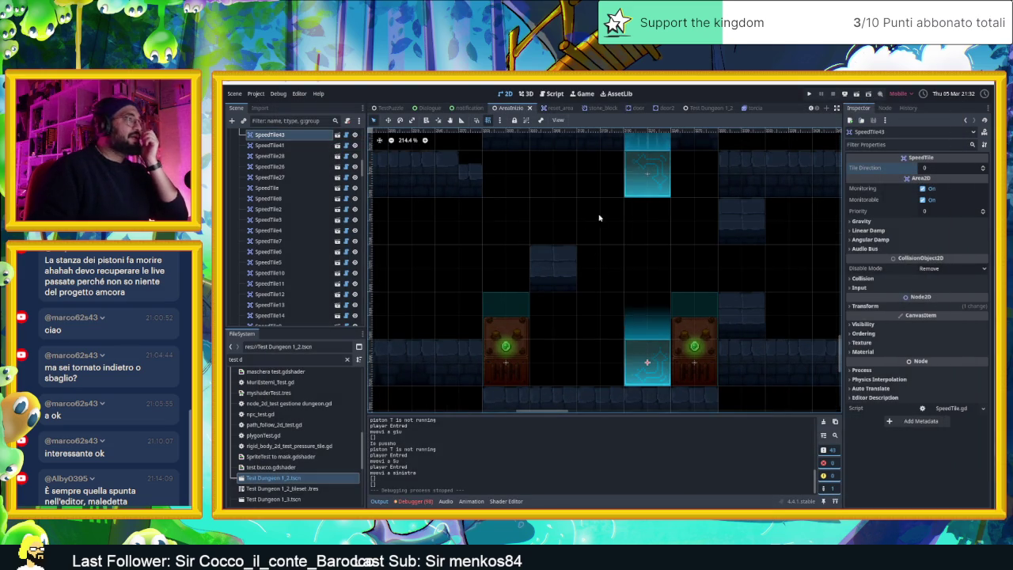
- Select the Muri wall layer, then save and run a quick playtest, closing it with F8
click(543, 268)
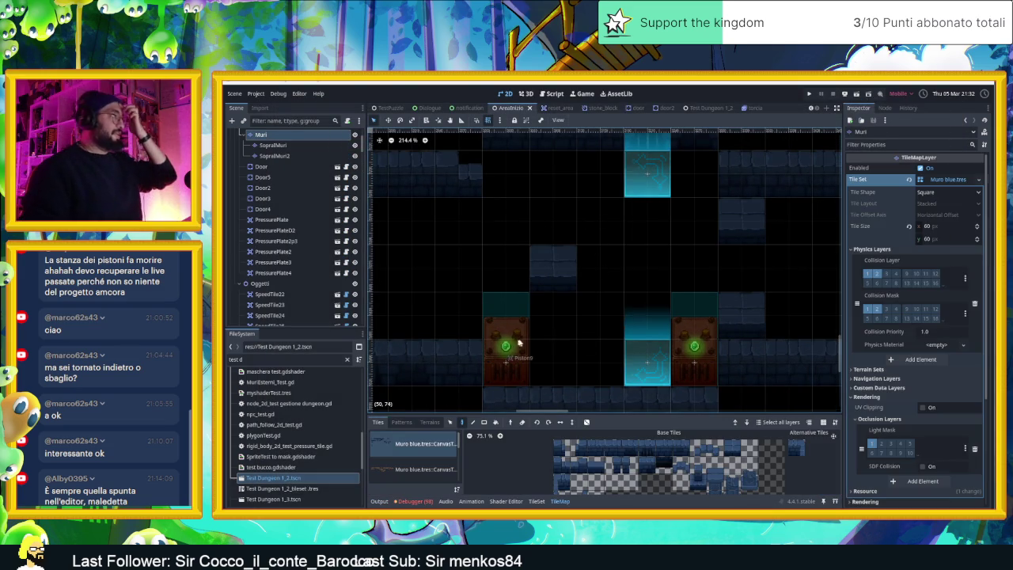
scroll(739, 281, down, 3)
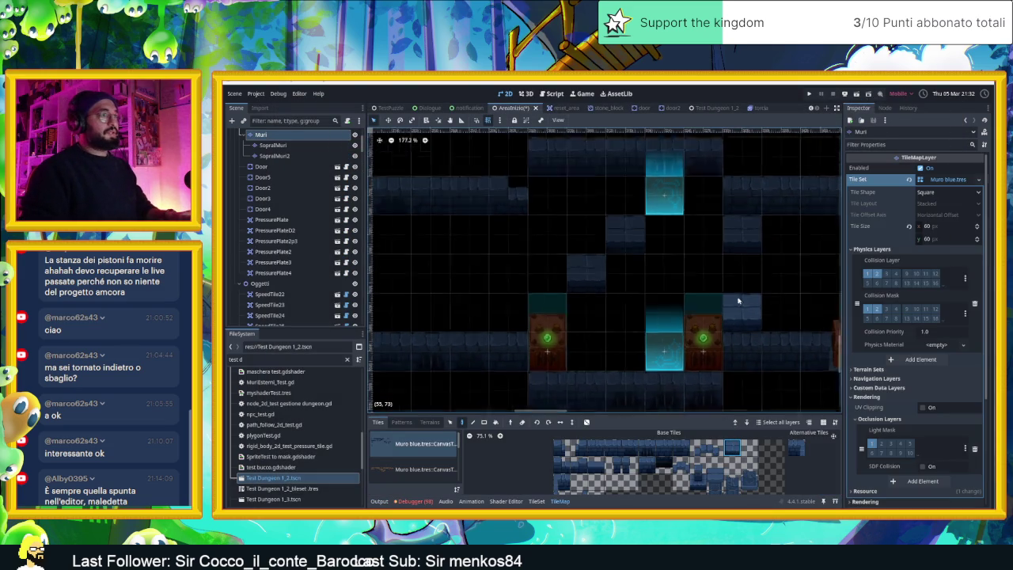
click(855, 95)
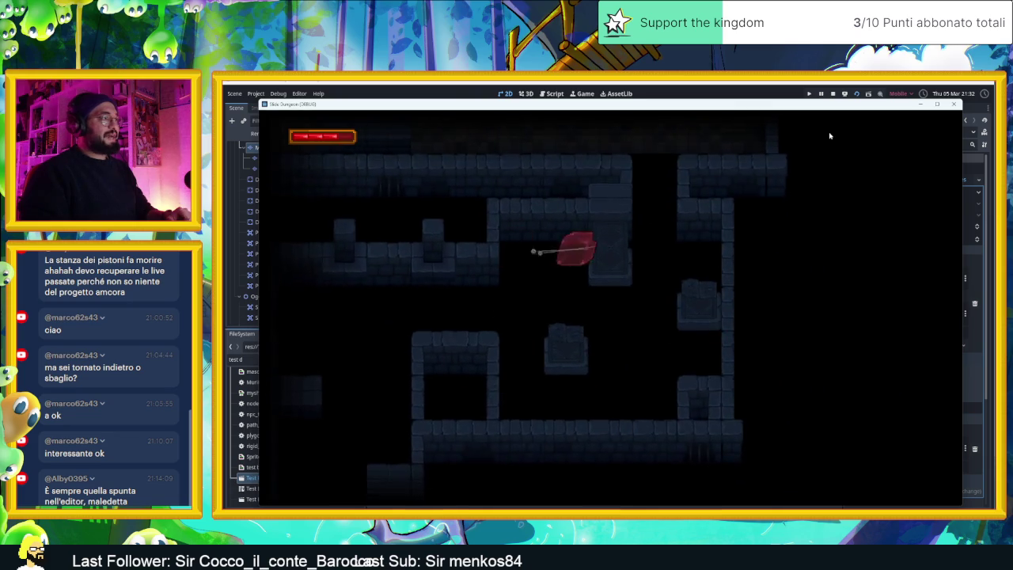
key(F8)
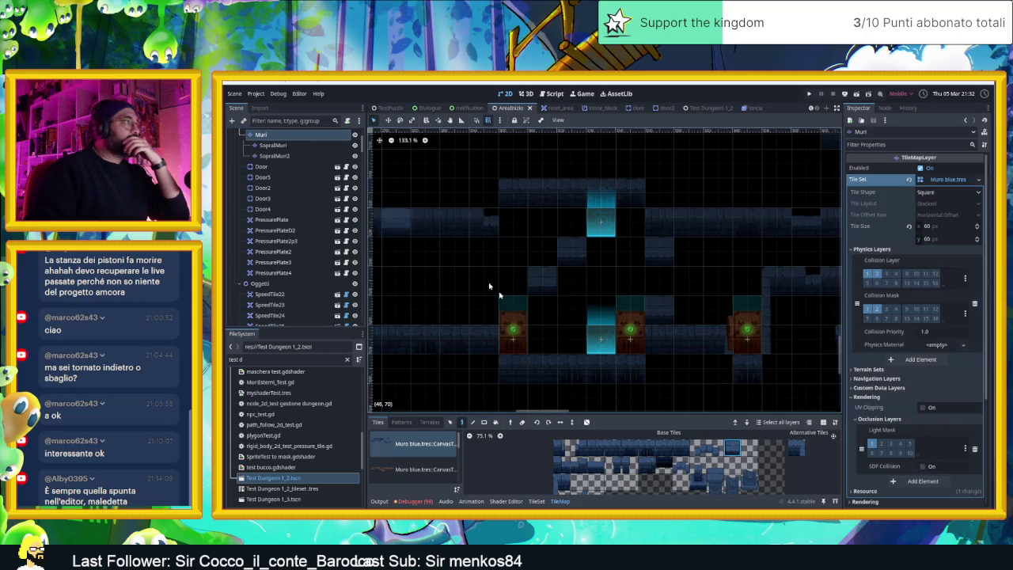
- Paint stone wall tiles from the Muri blue atlas along the lower wall row below the piston room
click(542, 308)
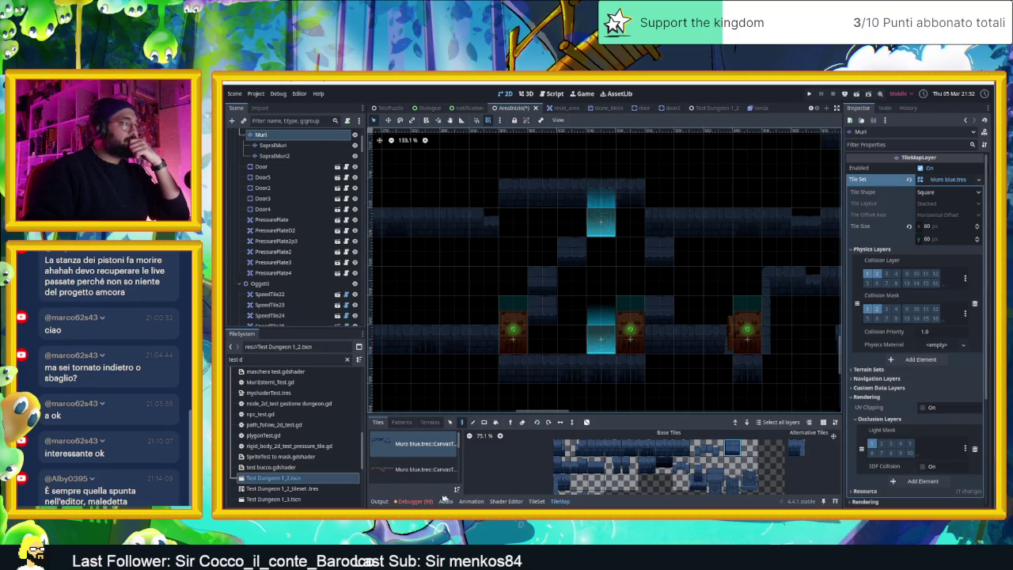
click(562, 484)
scroll(562, 484, down, 1)
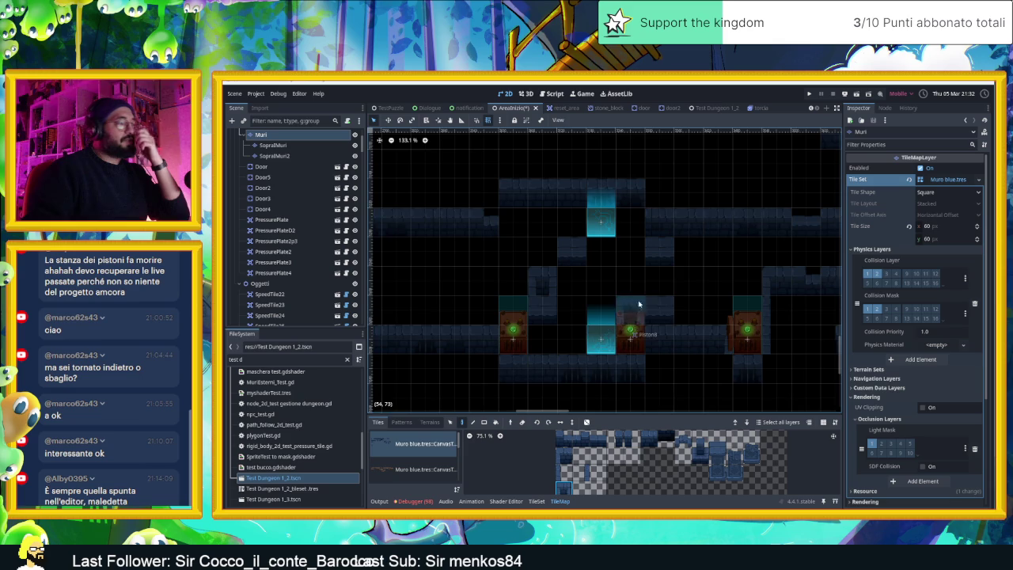
scroll(634, 333, up, 2)
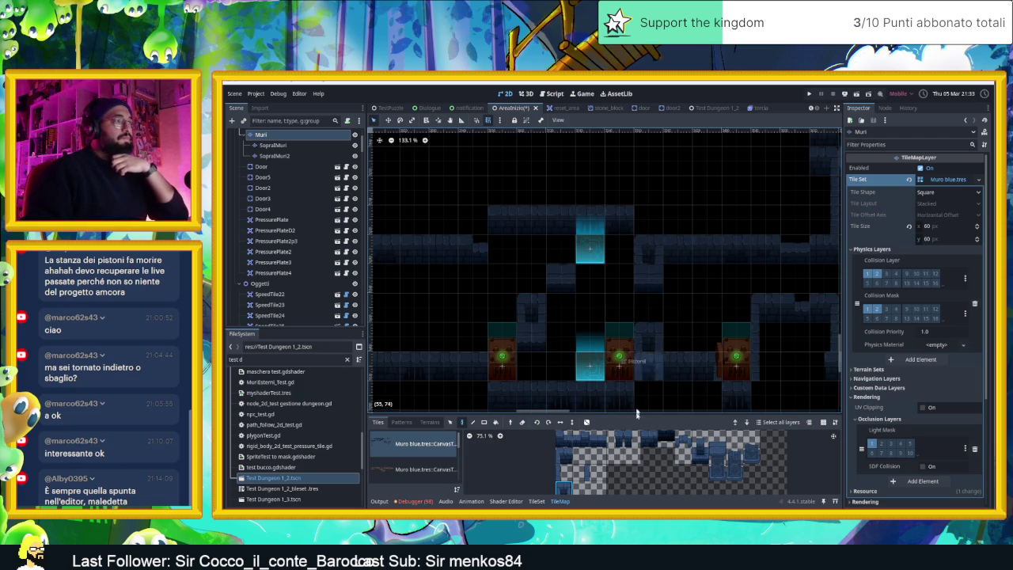
scroll(597, 451, up, 2)
click(617, 448)
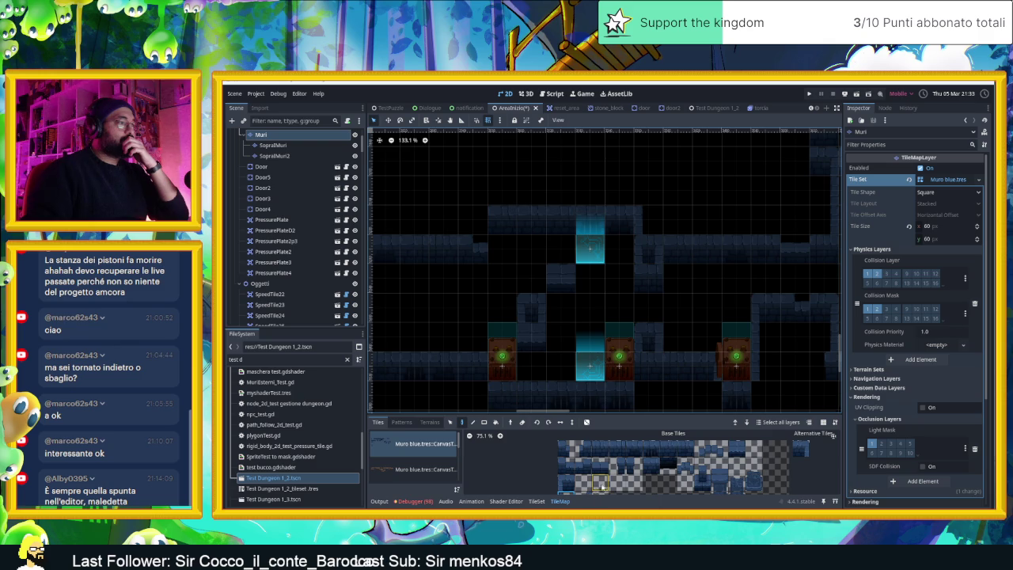
scroll(613, 471, up, 1)
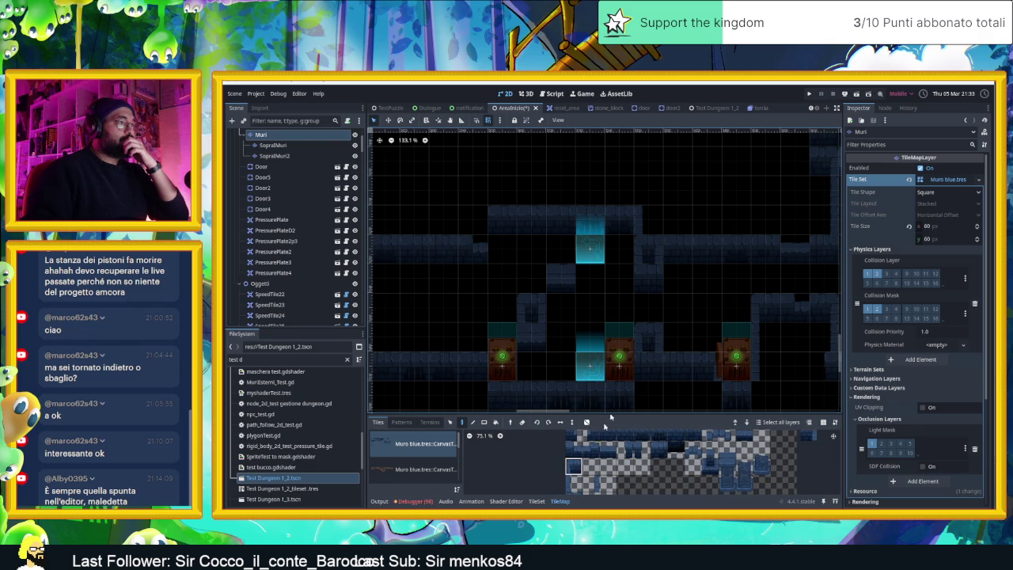
click(574, 465)
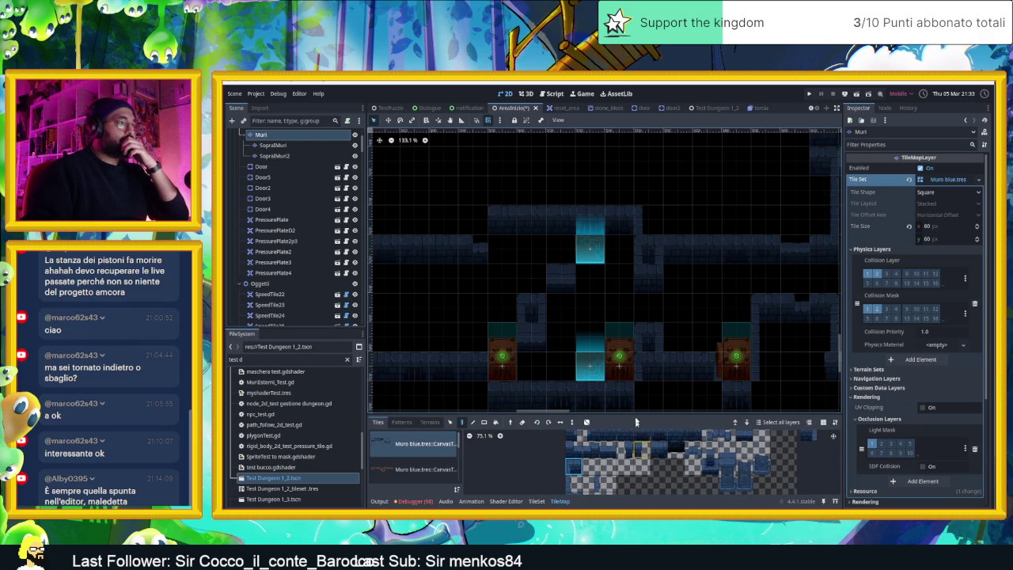
scroll(638, 420, down, 2)
click(639, 452)
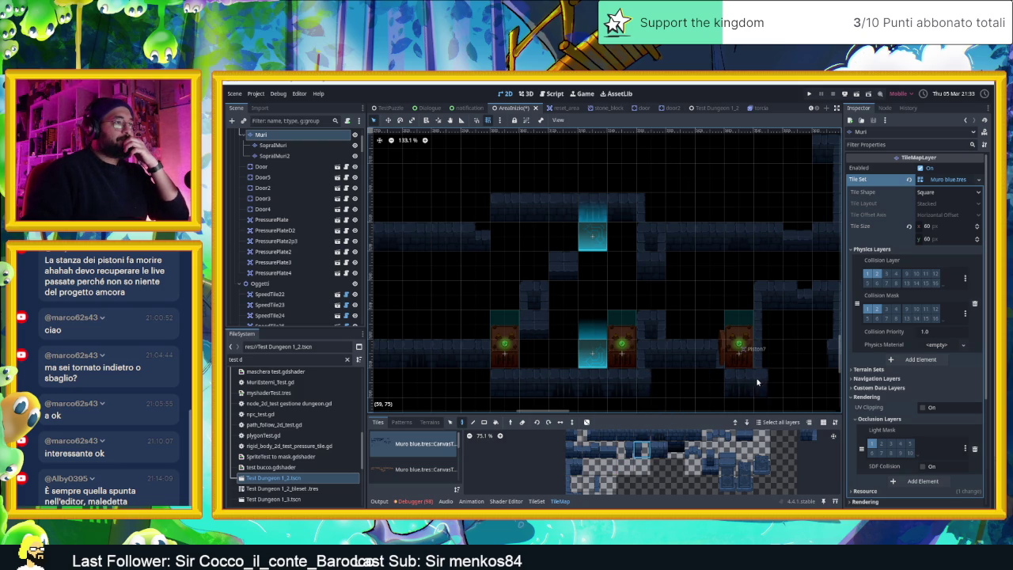
click(625, 452)
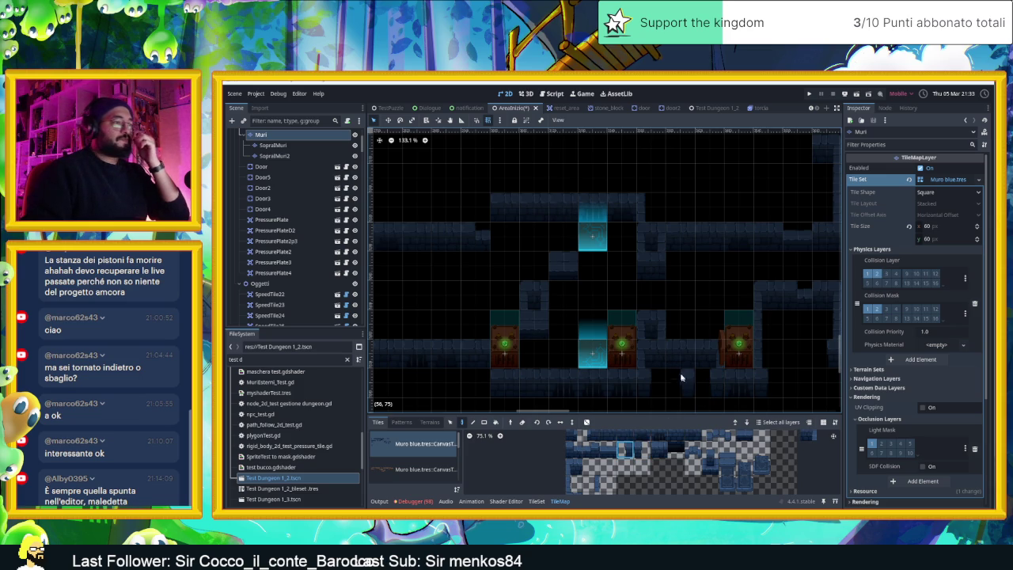
scroll(677, 368, down, 2)
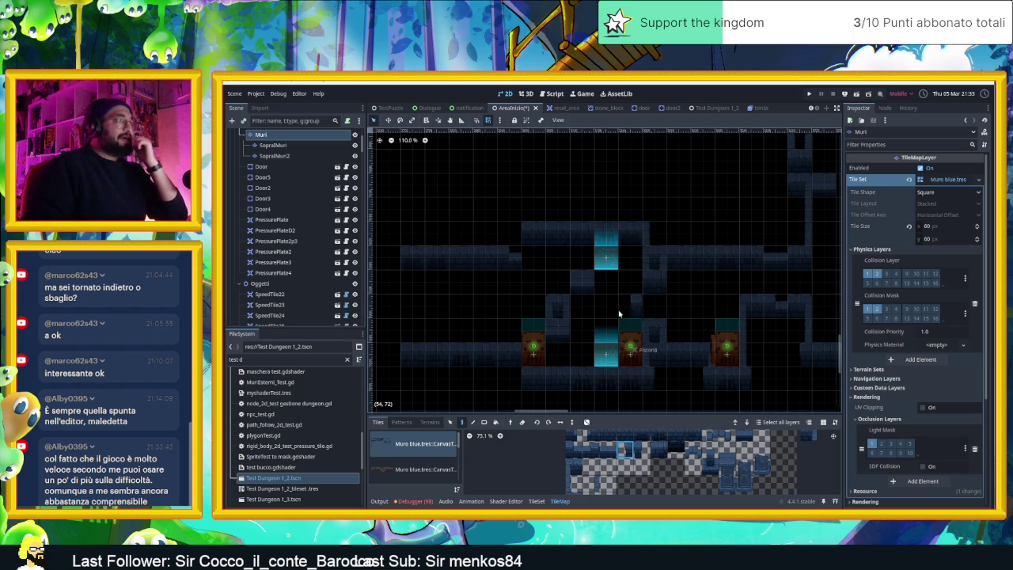
- Zoom out and pan the canvas, then save and run the scene to test the new walls
scroll(619, 314, down, 5)
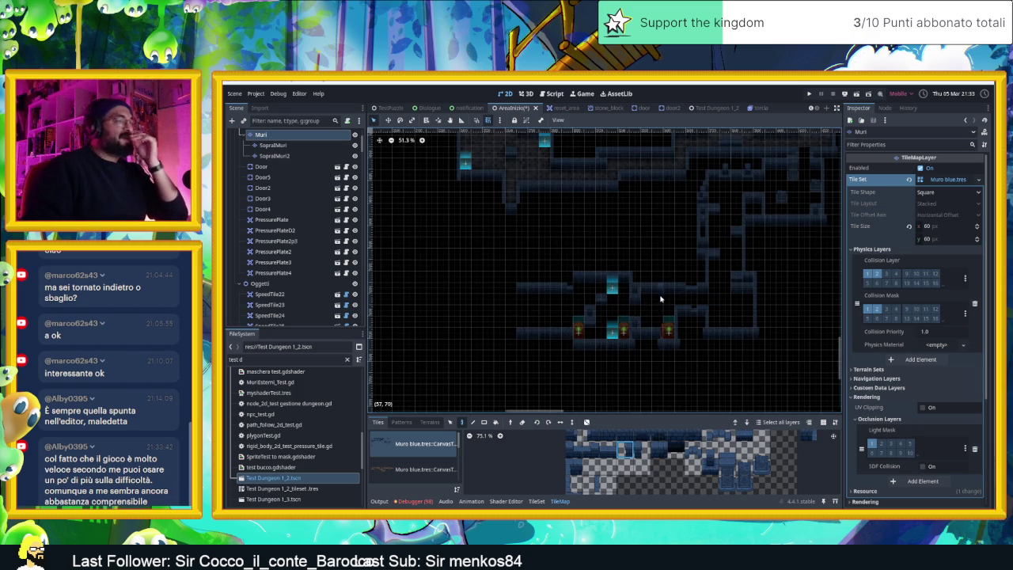
drag(610, 319, 656, 323)
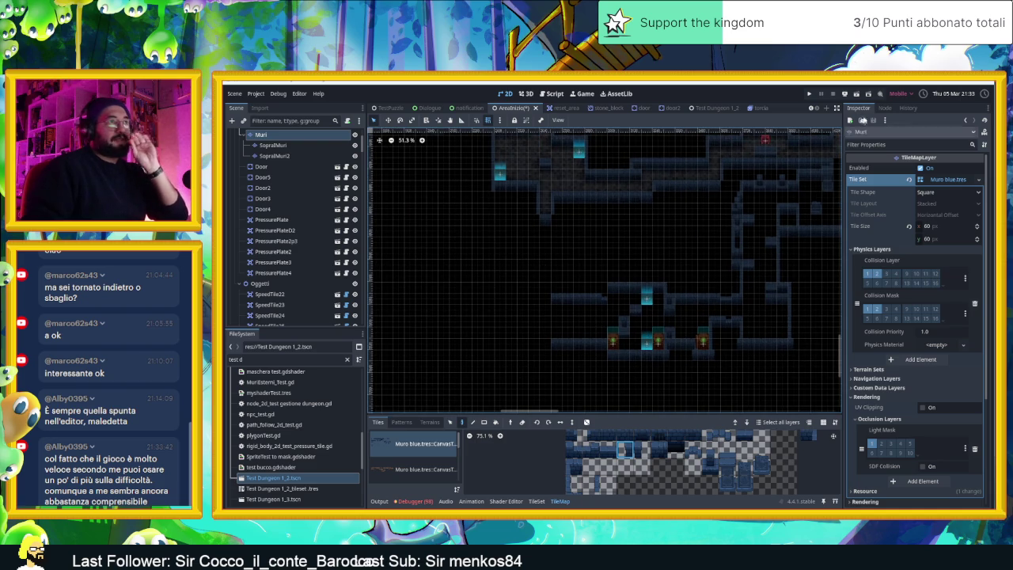
click(855, 95)
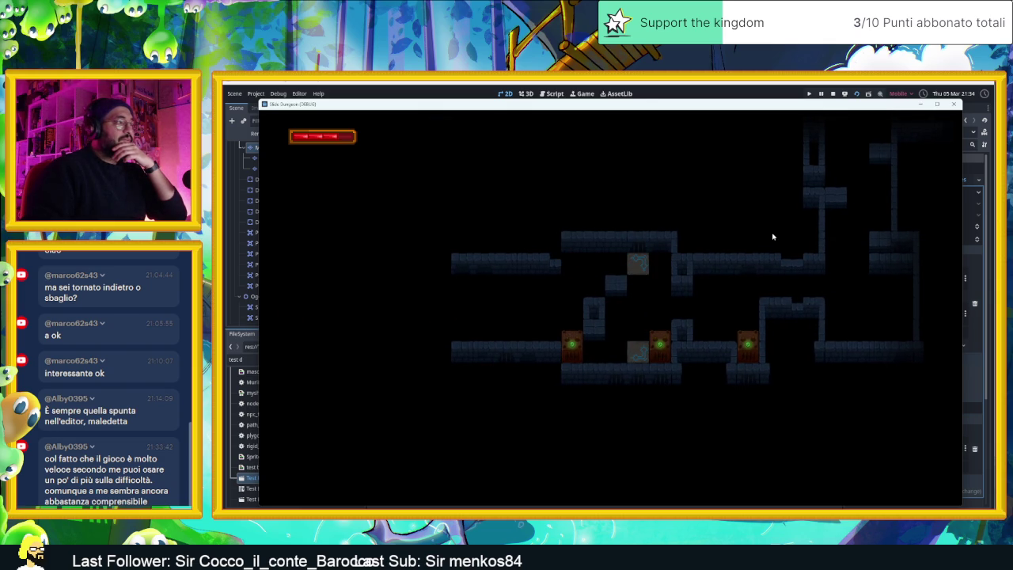
- Stop the game, zoom the canvas back to 100%, and reopen the TileMap wall palette
click(834, 94)
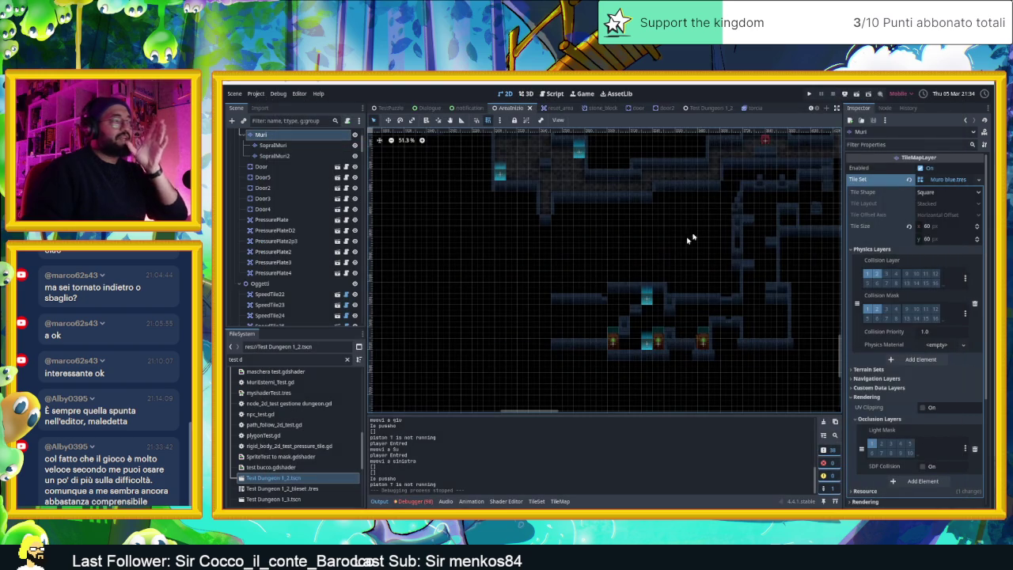
scroll(611, 334, up, 2)
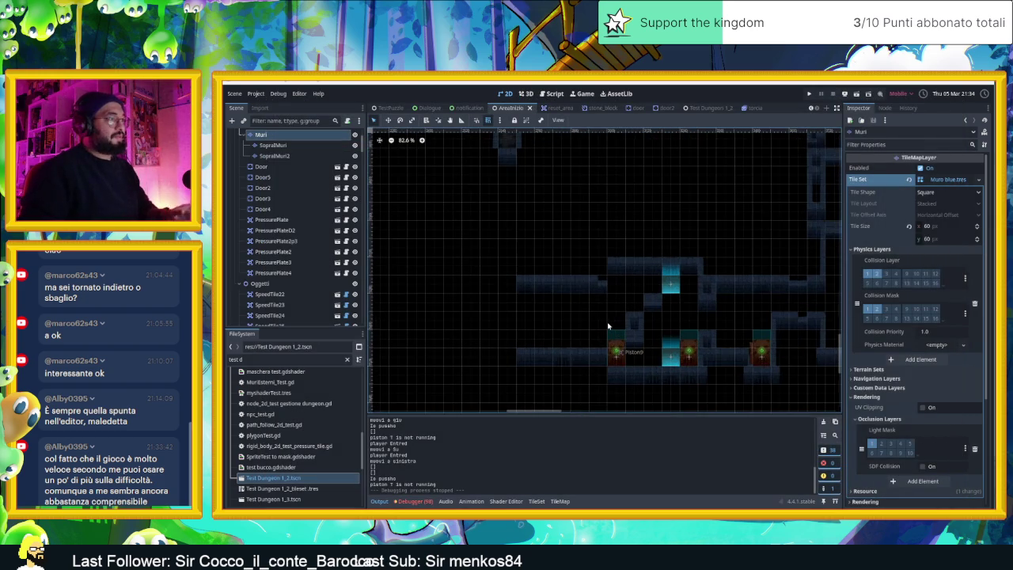
scroll(611, 334, up, 1)
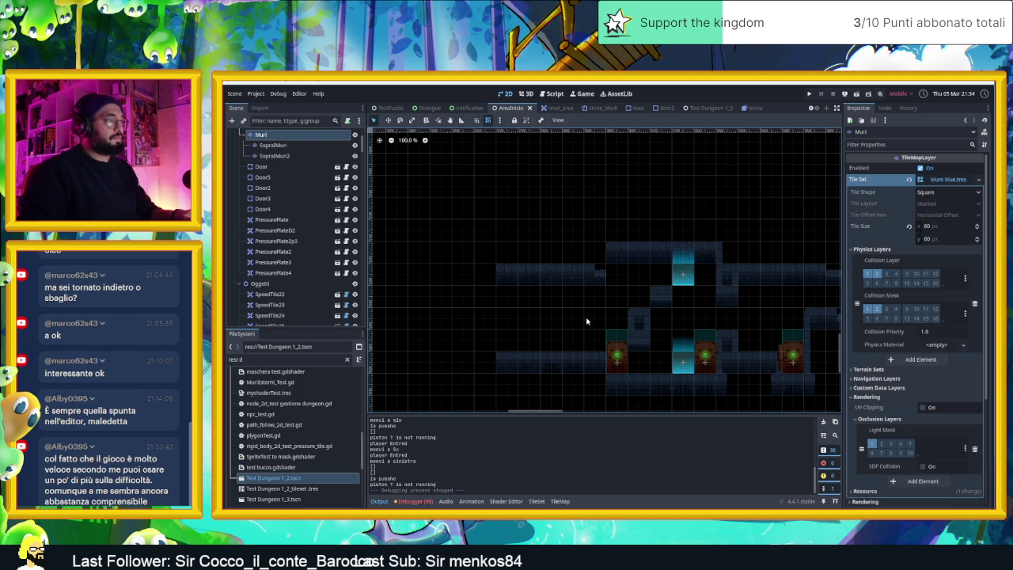
drag(576, 317, 601, 314)
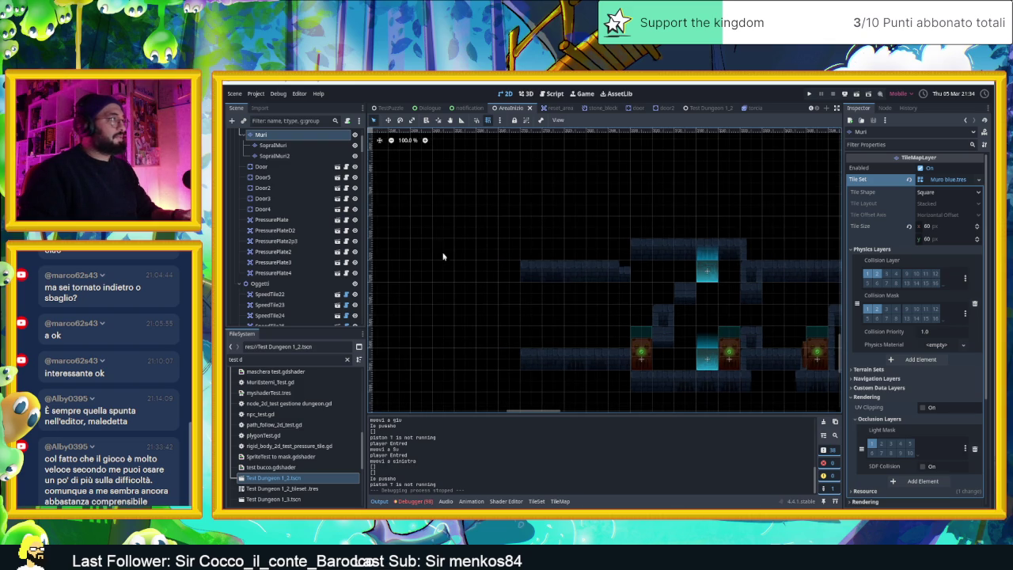
click(265, 134)
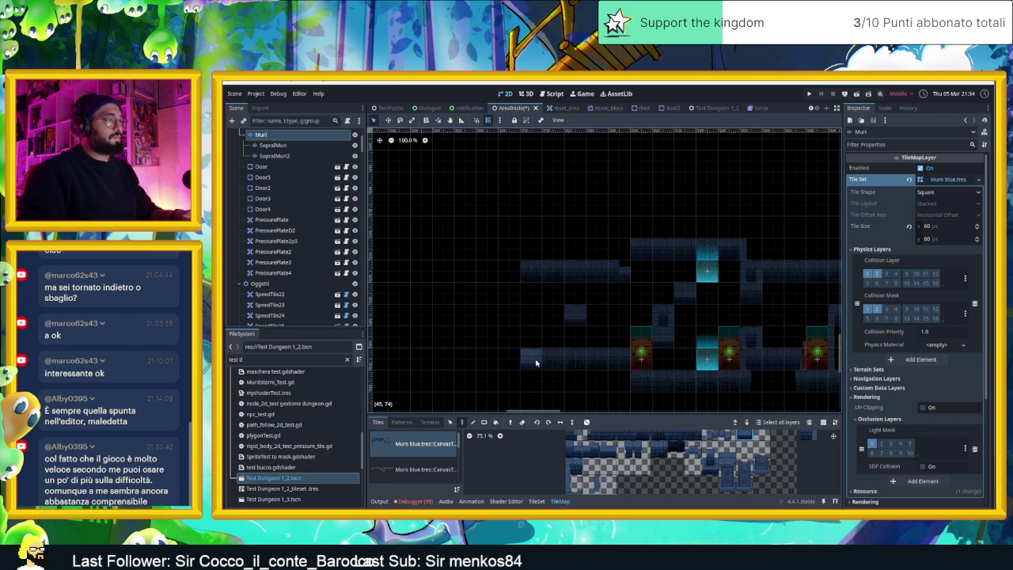
- Erase and repaint a wall strip, undo it, and turn on random tile scattering
drag(557, 362, 579, 369)
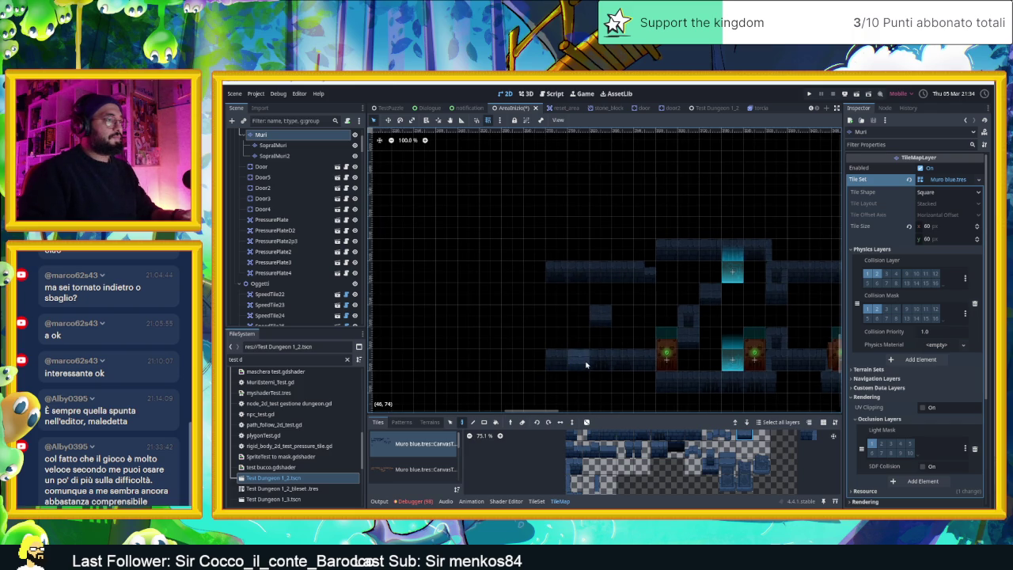
drag(587, 365, 612, 363)
drag(603, 435, 682, 436)
click(620, 383)
key(ctrl+z)
key(ctrl+z)
click(587, 422)
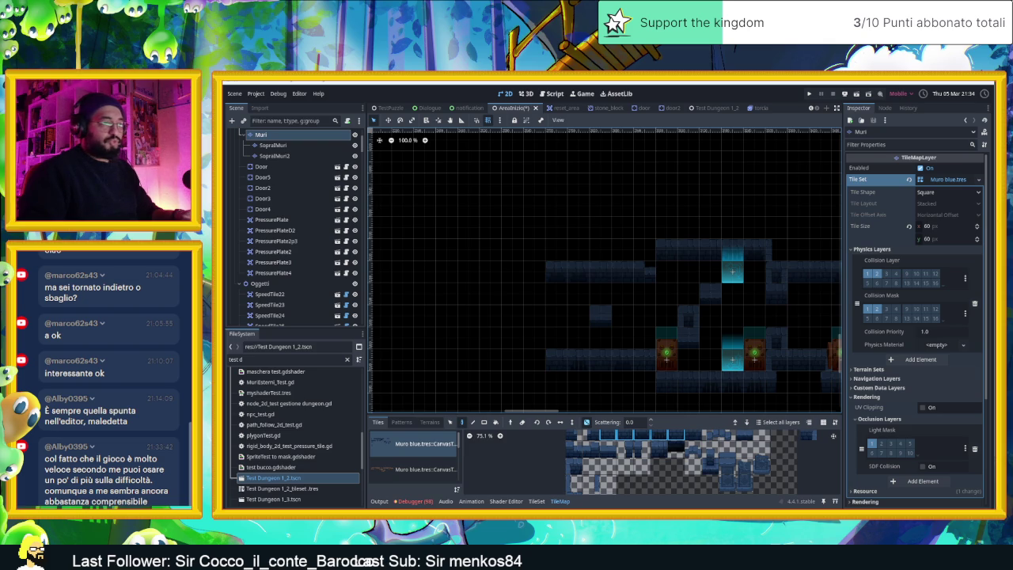
- Switch to VLC and scroll through its music playlist
key(alt+Tab)
scroll(583, 400, down, 1)
scroll(588, 408, up, 10)
scroll(588, 408, up, 4)
- Play the ASIAN ORIENTAL 01 track in VLC and minimize the player
double_click(546, 310)
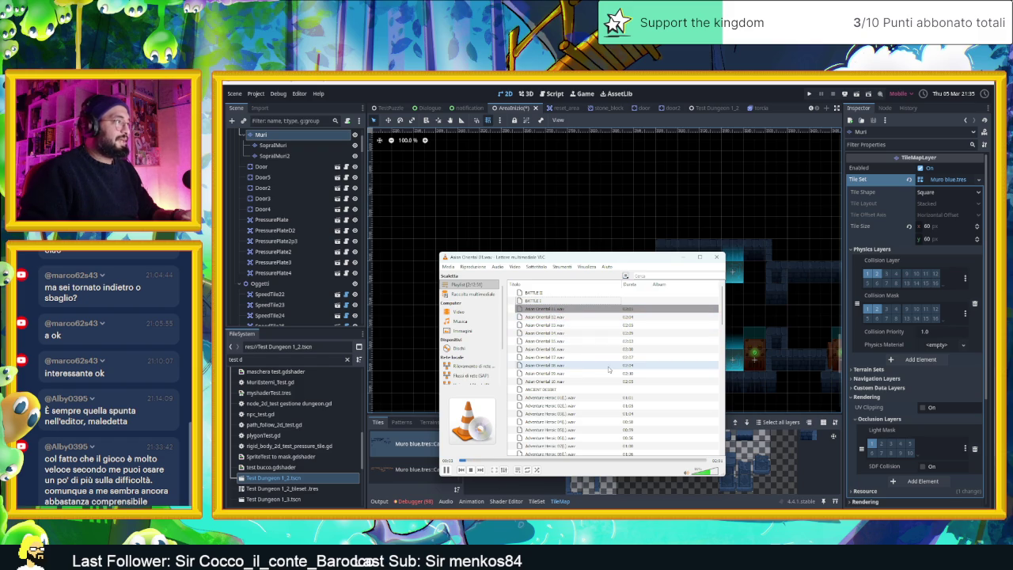
scroll(617, 349, down, 10)
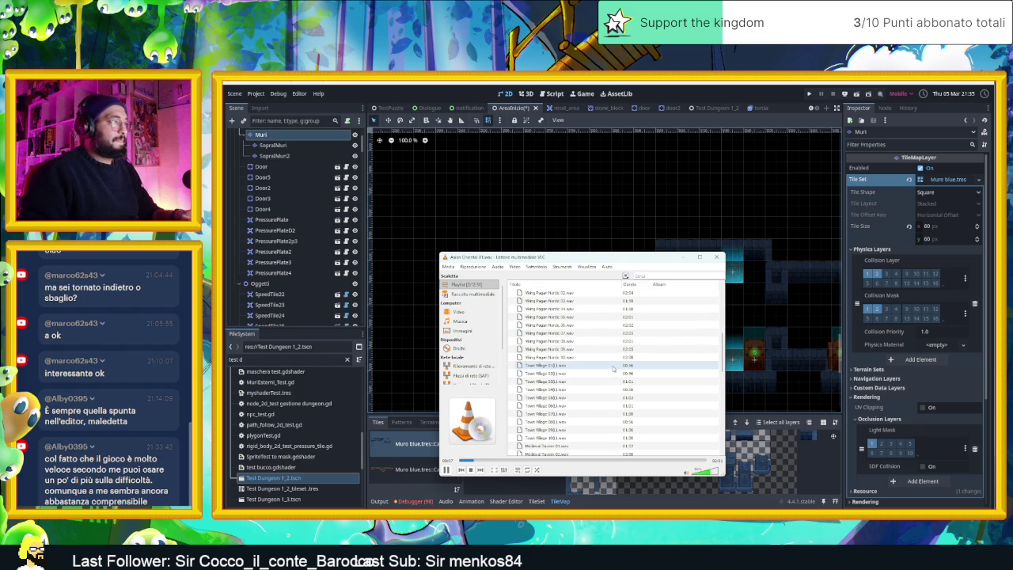
click(687, 257)
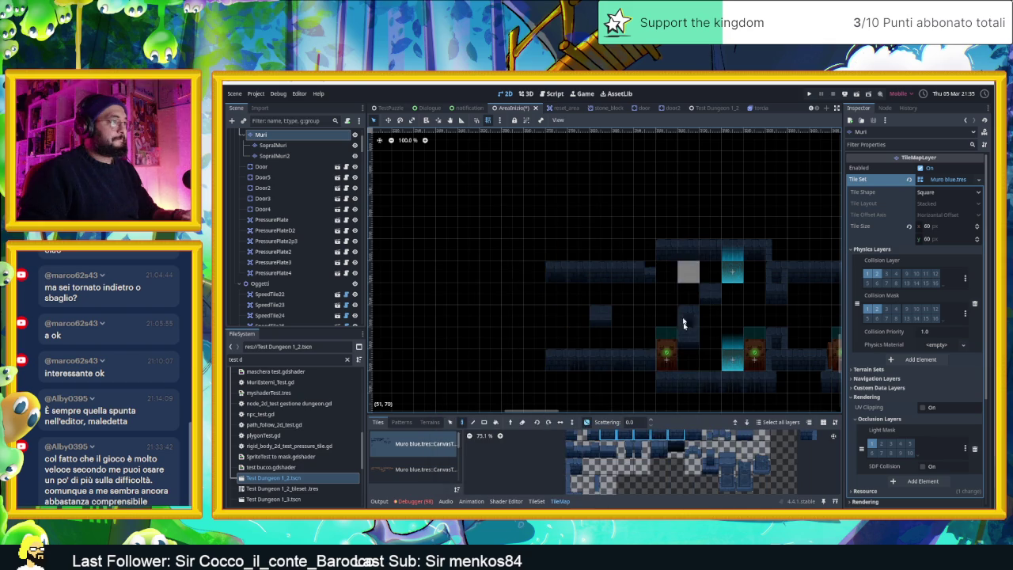
- Zoom and pan around the dungeon tile map, then switch to the YouTube Studio browser window
scroll(554, 348, left, 3)
scroll(602, 336, down, 3)
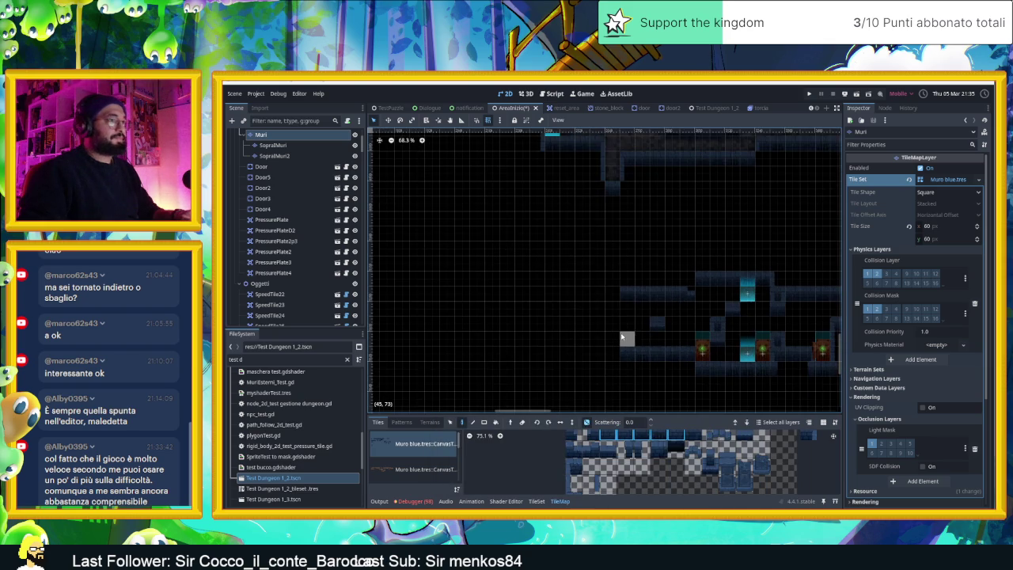
scroll(644, 352, up, 2)
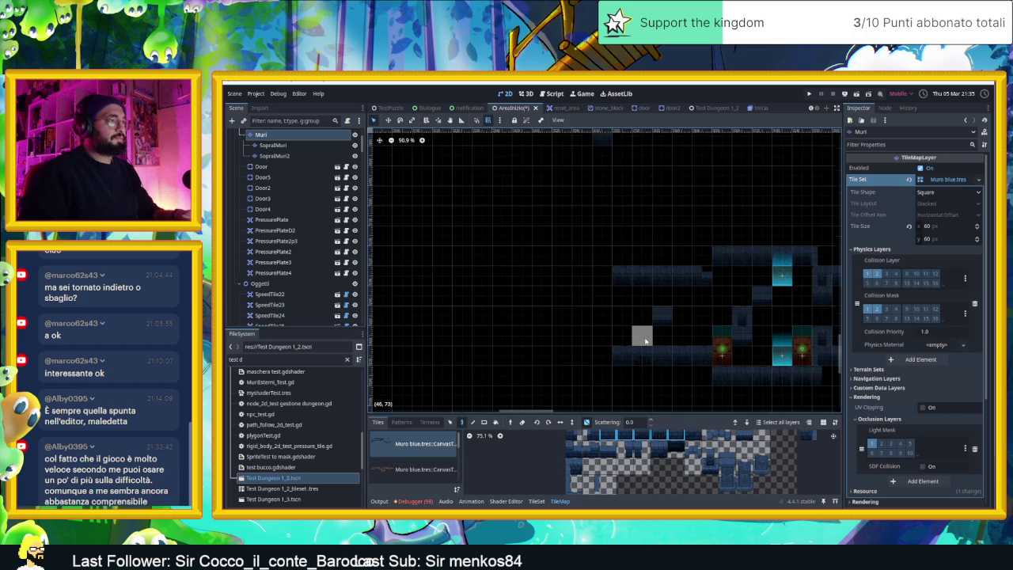
scroll(646, 341, up, 3)
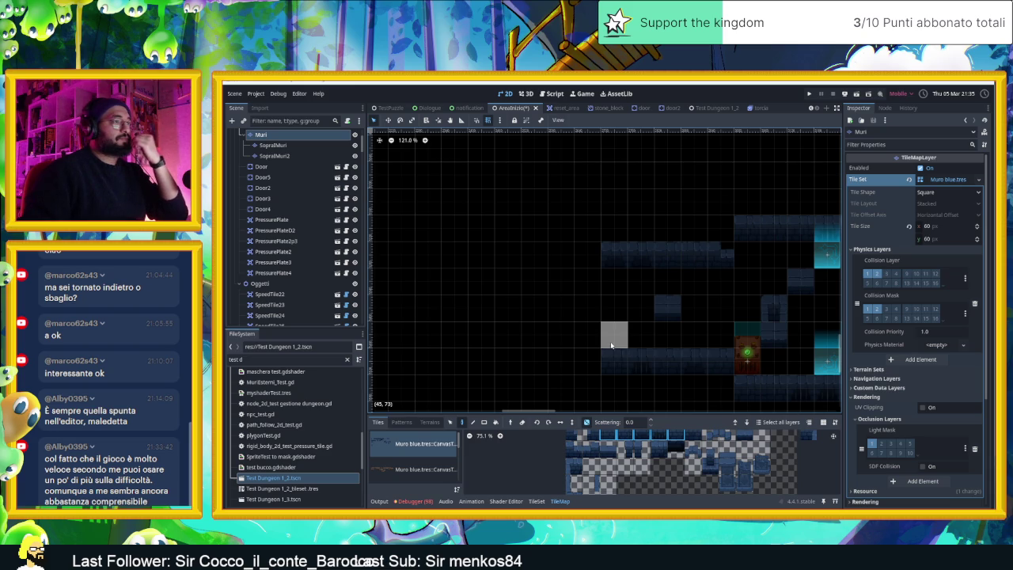
scroll(602, 332, right, 3)
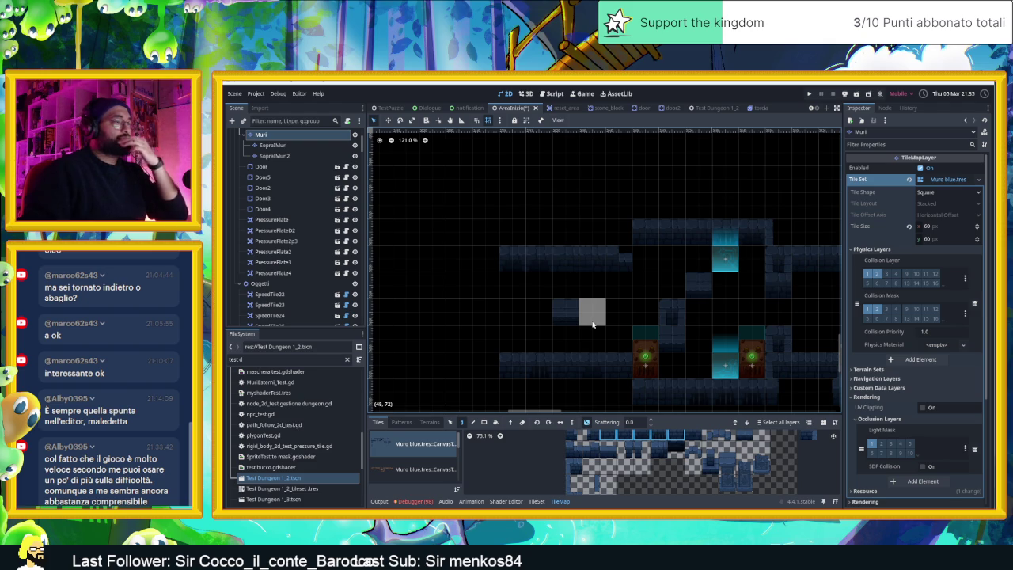
scroll(570, 327, down, 1)
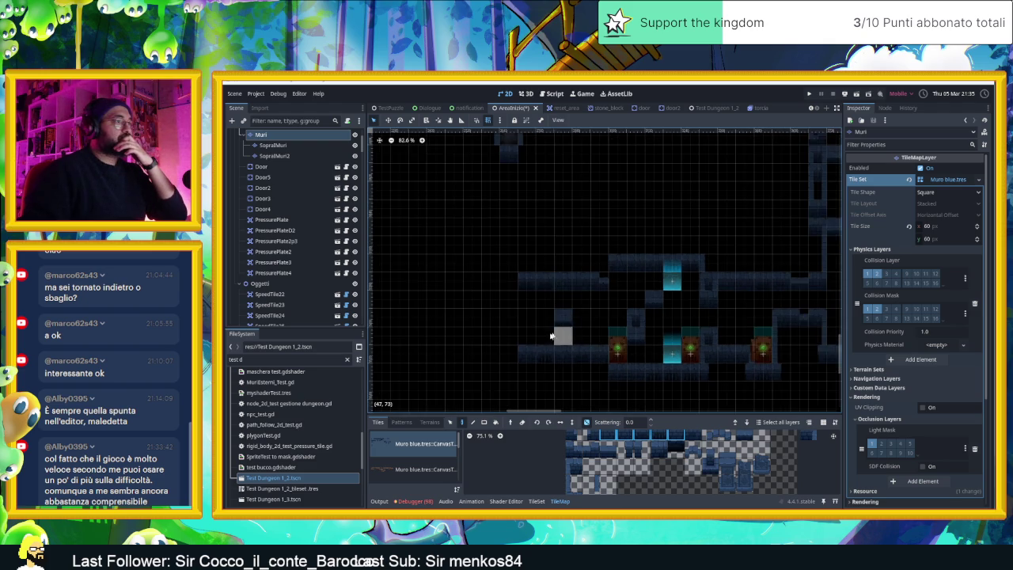
scroll(555, 336, down, 1)
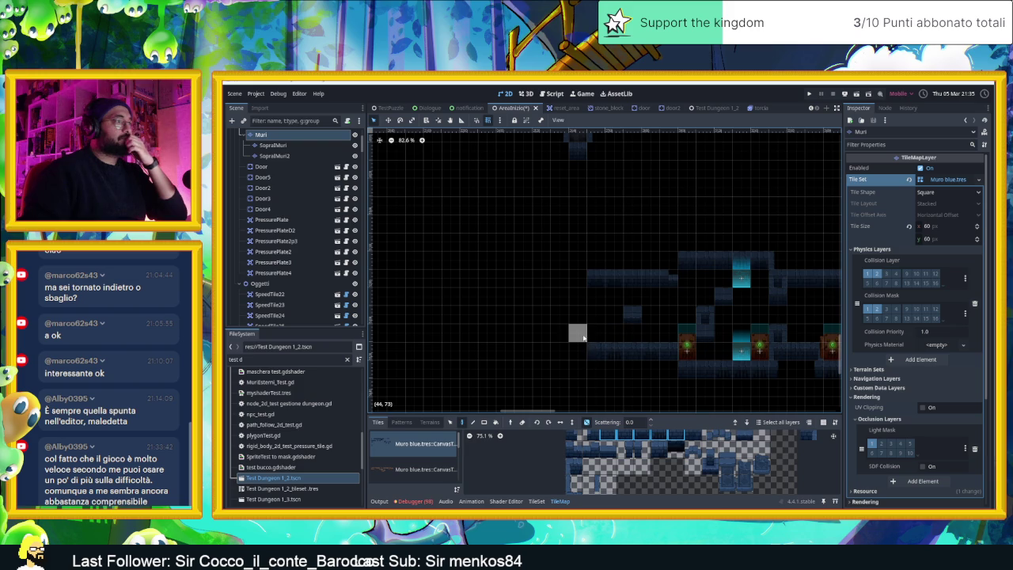
scroll(590, 346, down, 3)
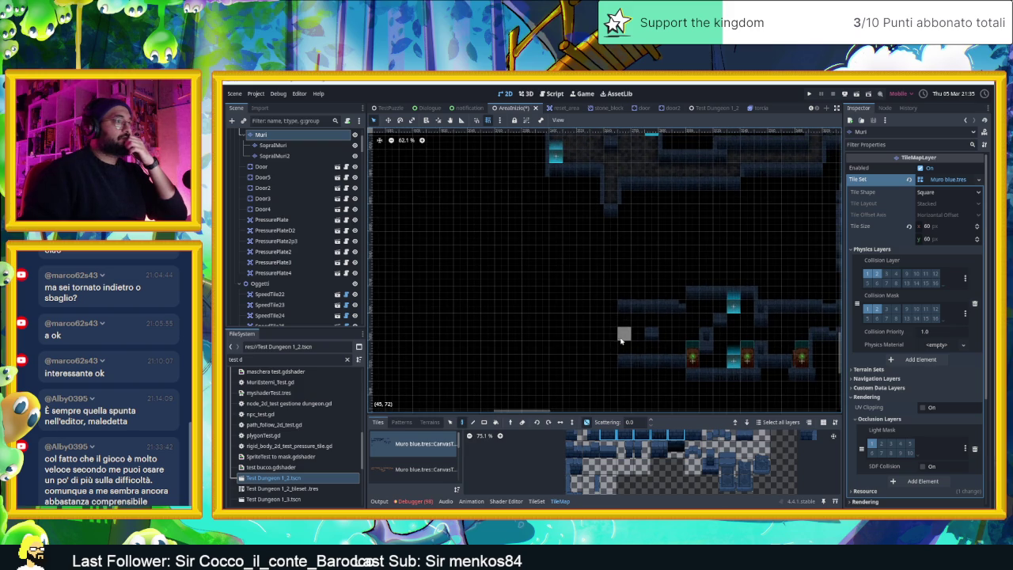
scroll(621, 341, up, 4)
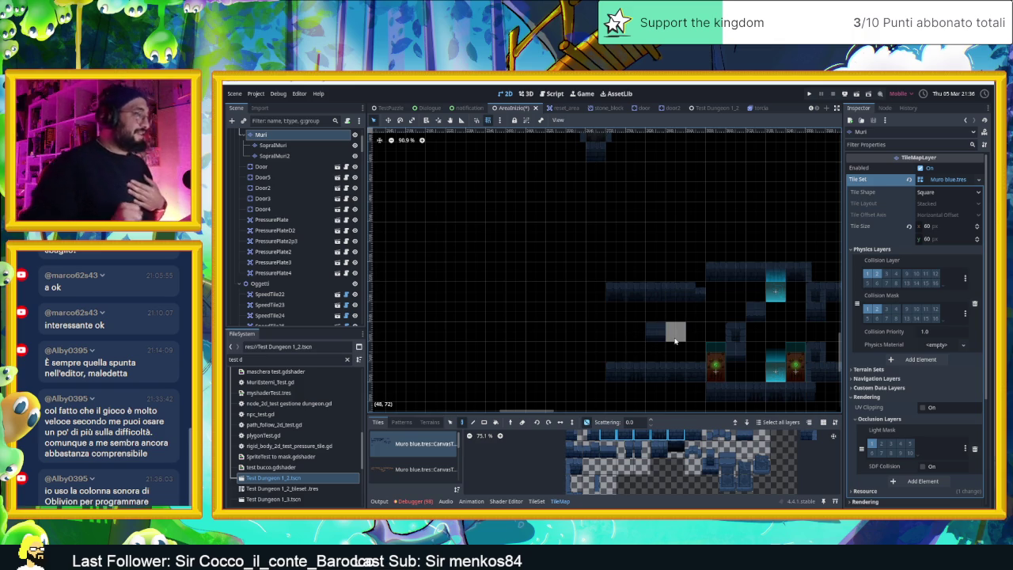
key(alt+Tab)
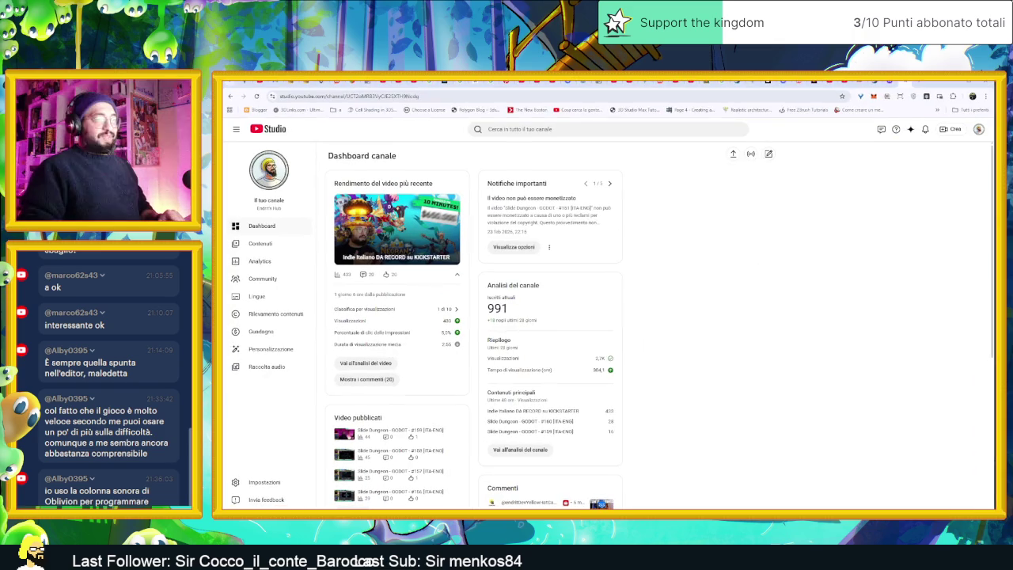
- Reload the YouTube Studio dashboard, then go to youtube.com from the address bar
key(F5)
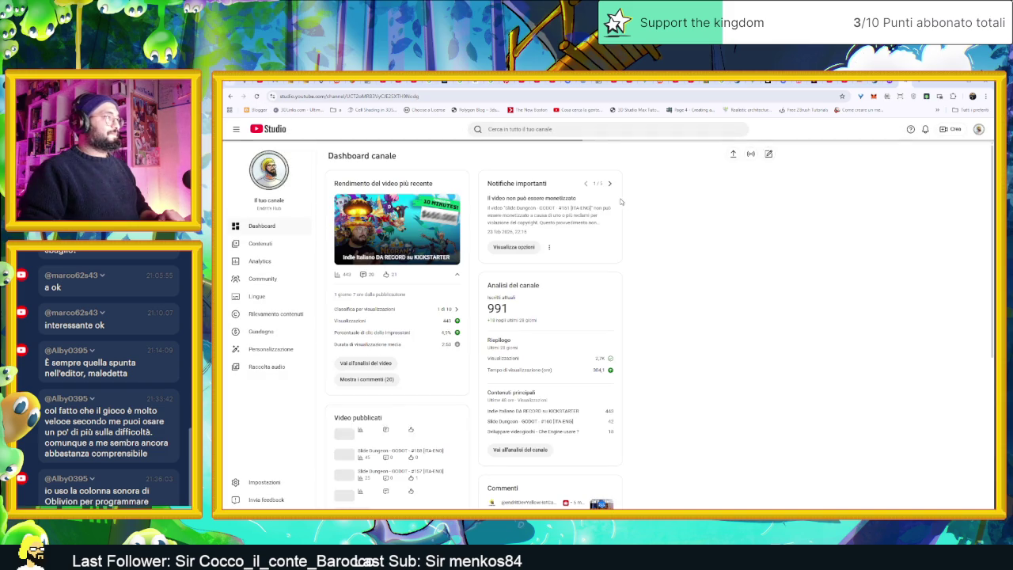
click(607, 99)
text(yopu)
key(BackSpace)
key(BackSpace)
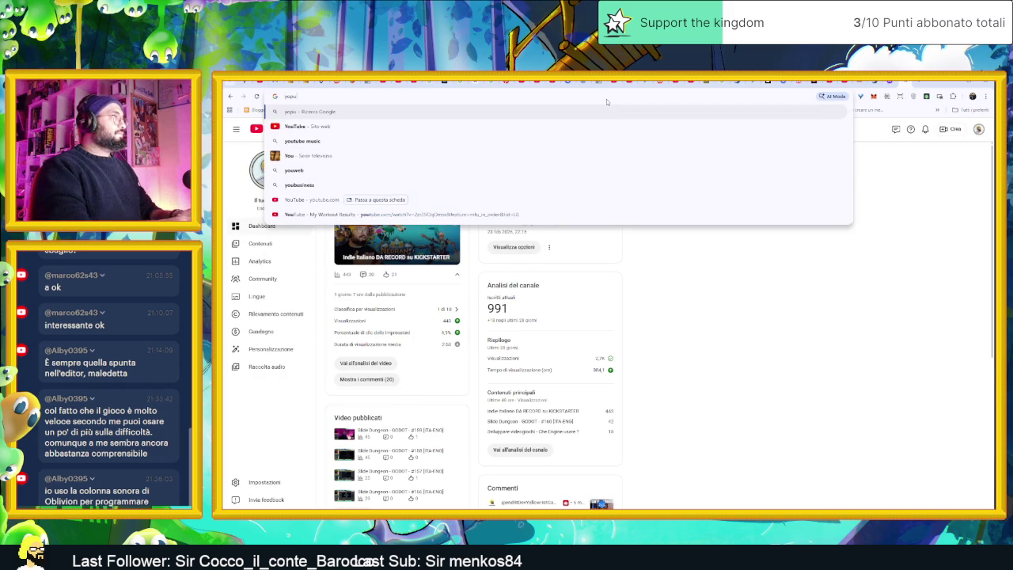
text(ube.com/)
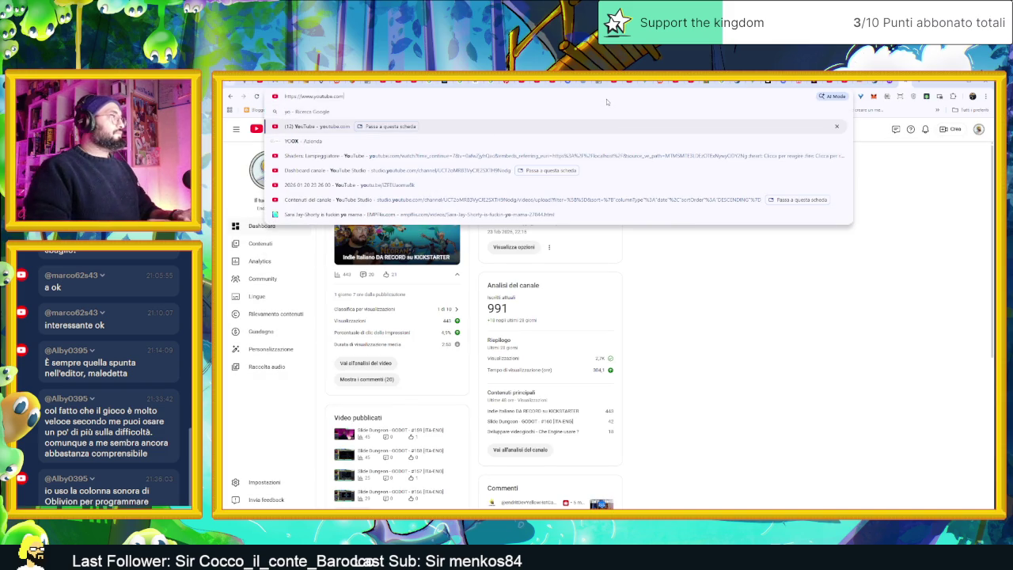
key(Return)
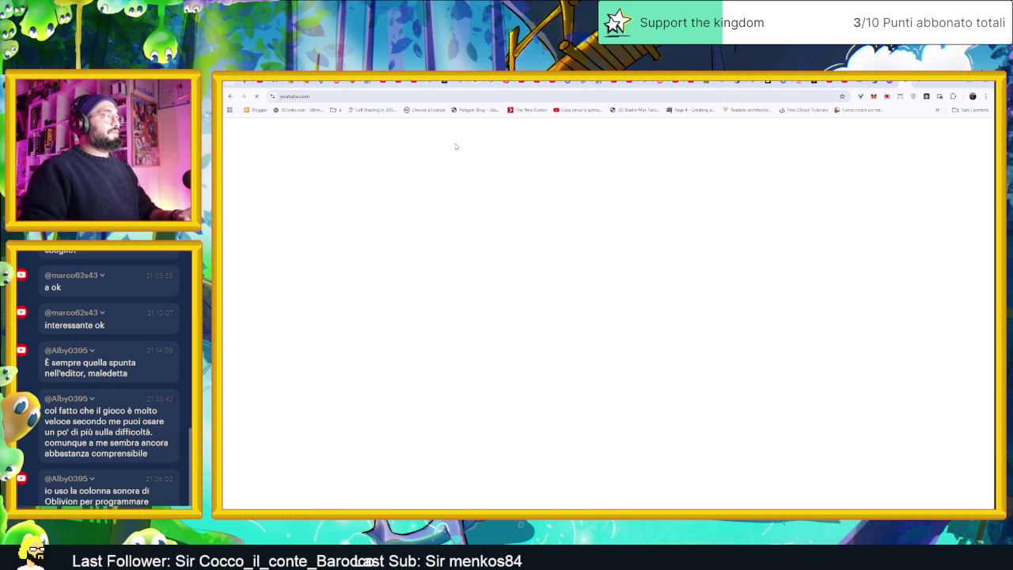
- Rerun the past YouTube search 'zelda relaxing music'
click(514, 128)
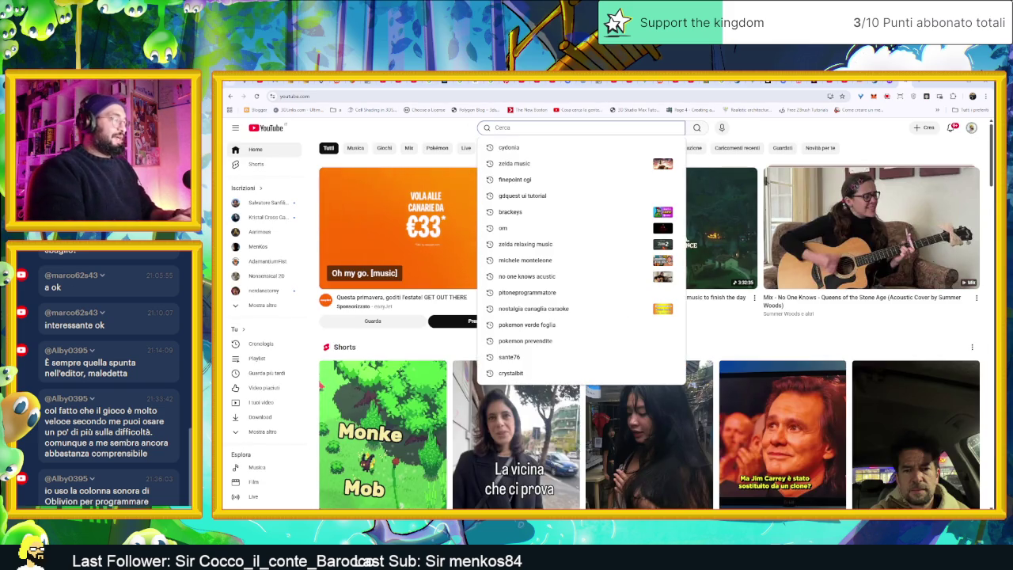
key(Down)
key(Down)
key(Down)
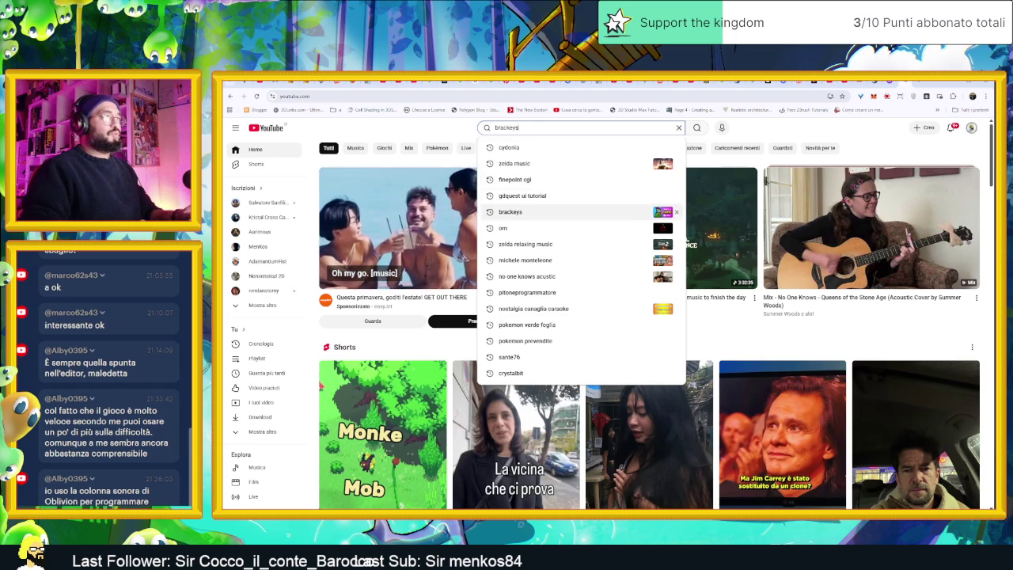
key(Down)
key(Down)
key(Return)
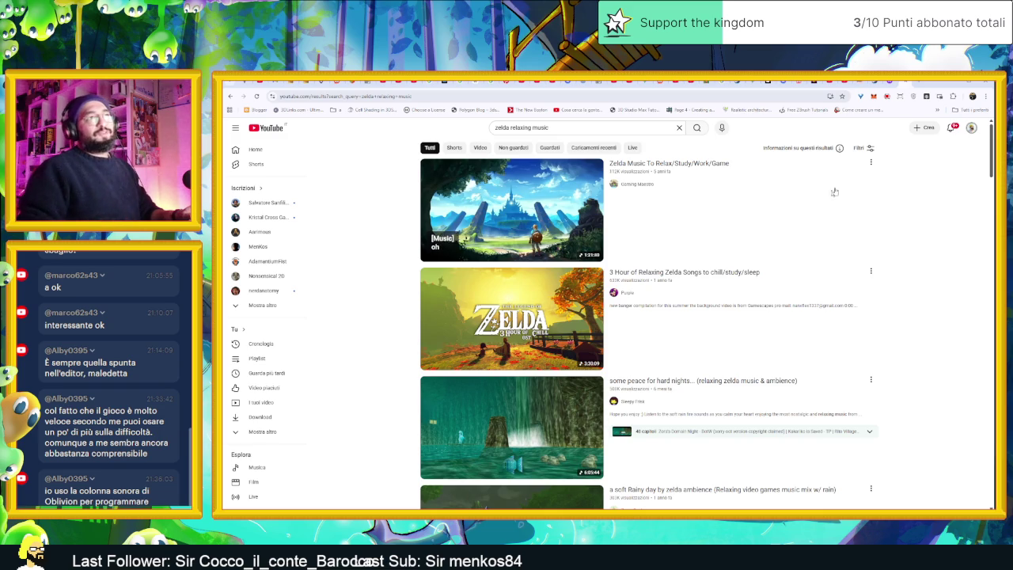
- Check and dismiss notifications, then open a new tab on Google's start page
click(951, 127)
click(950, 128)
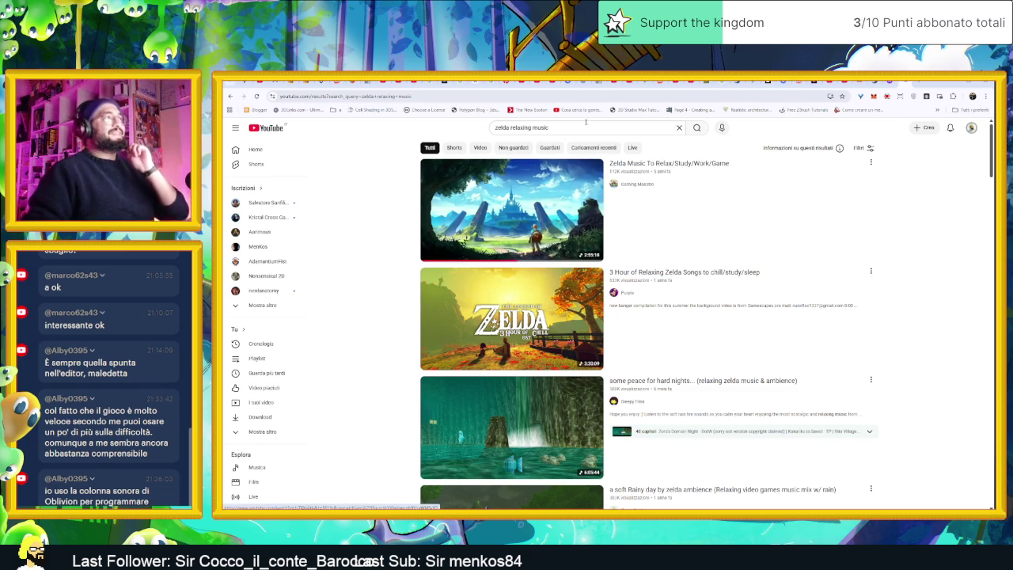
click(920, 82)
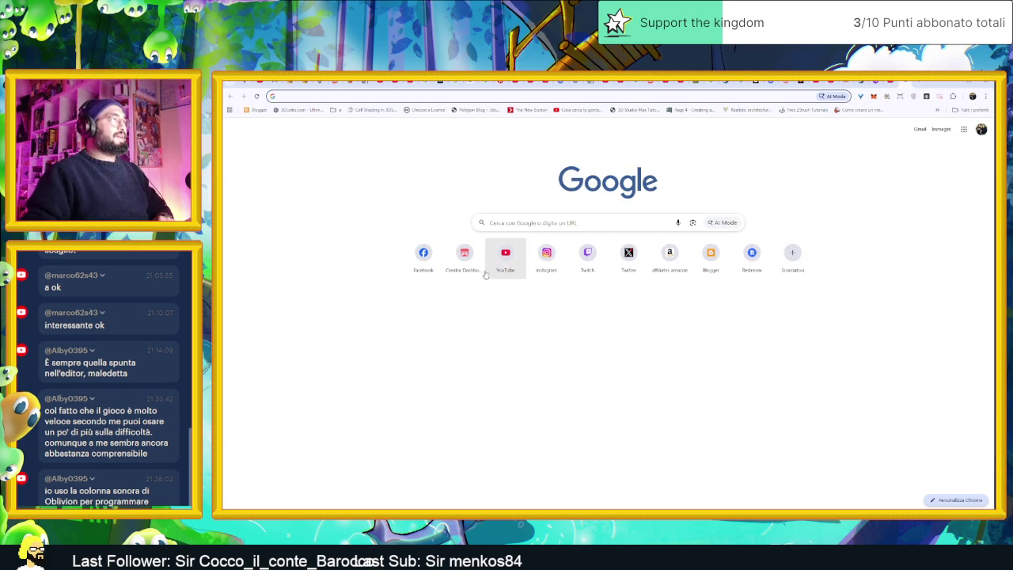
- Go to YouTube and search for '16 bit remix'
click(503, 253)
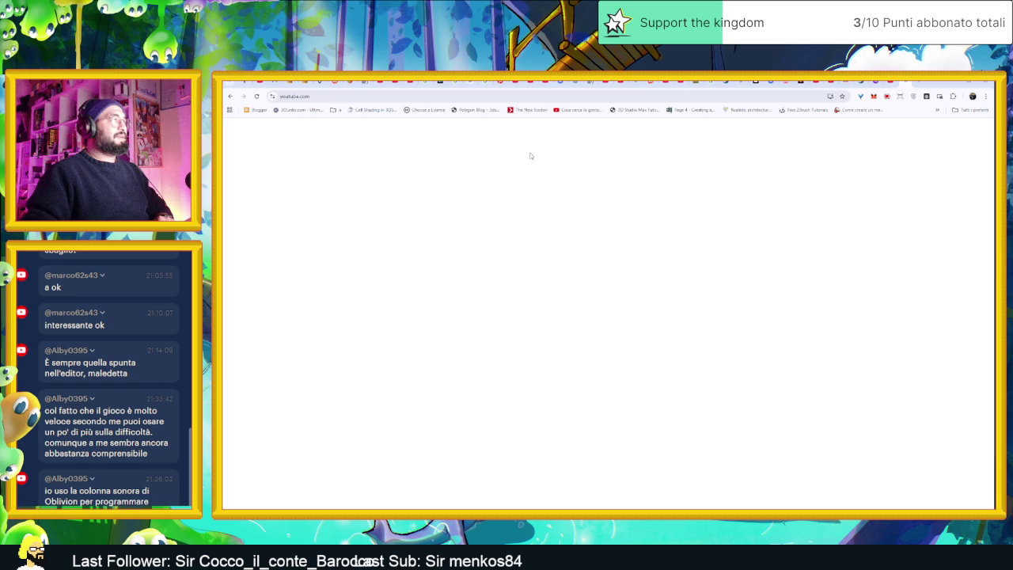
click(578, 127)
text(12)
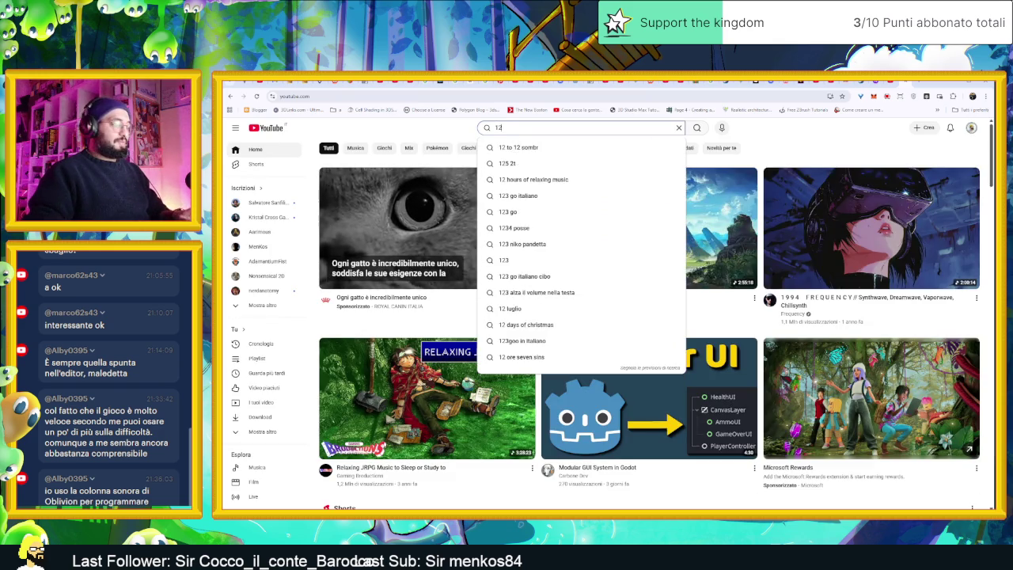
text(6)
key(BackSpace)
key(BackSpace)
text(6bit)
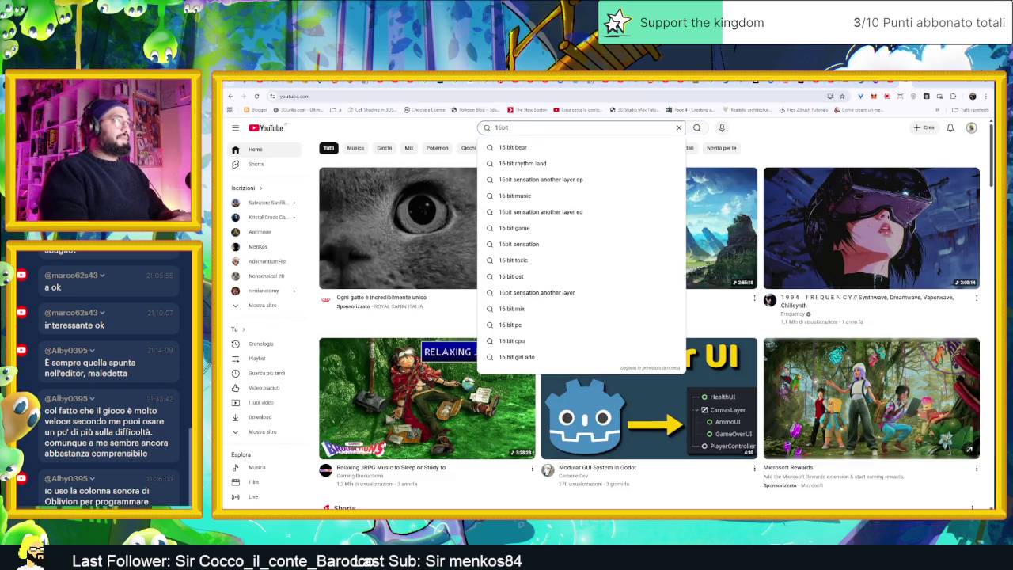
text( ret)
key(BackSpace)
text(mix)
key(Down)
key(Return)
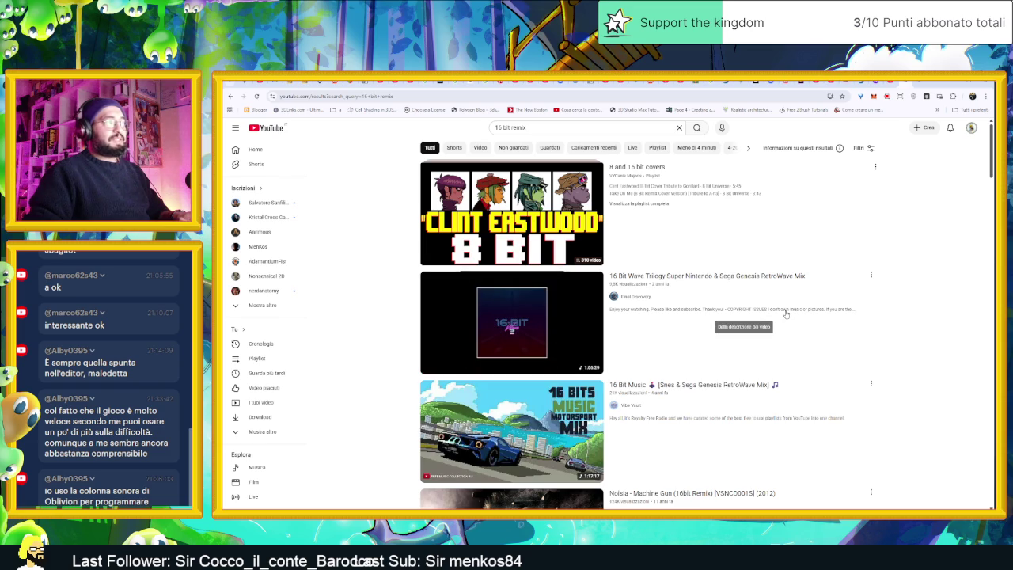
- Scroll through the 16 bit remix results, then open a new tab on the Google start page
scroll(879, 342, down, 1)
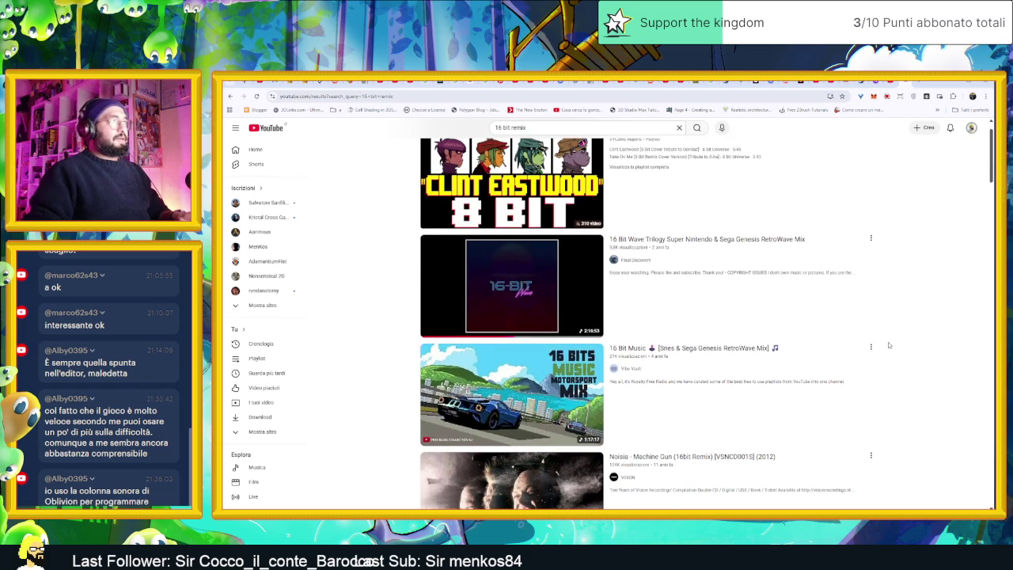
scroll(888, 345, up, 1)
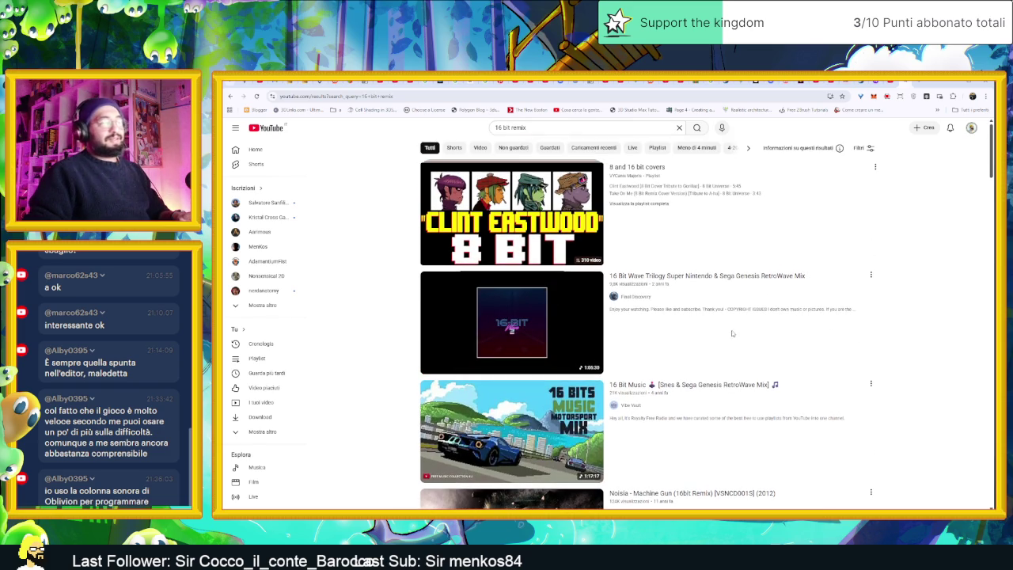
scroll(824, 367, down, 3)
scroll(826, 364, up, 3)
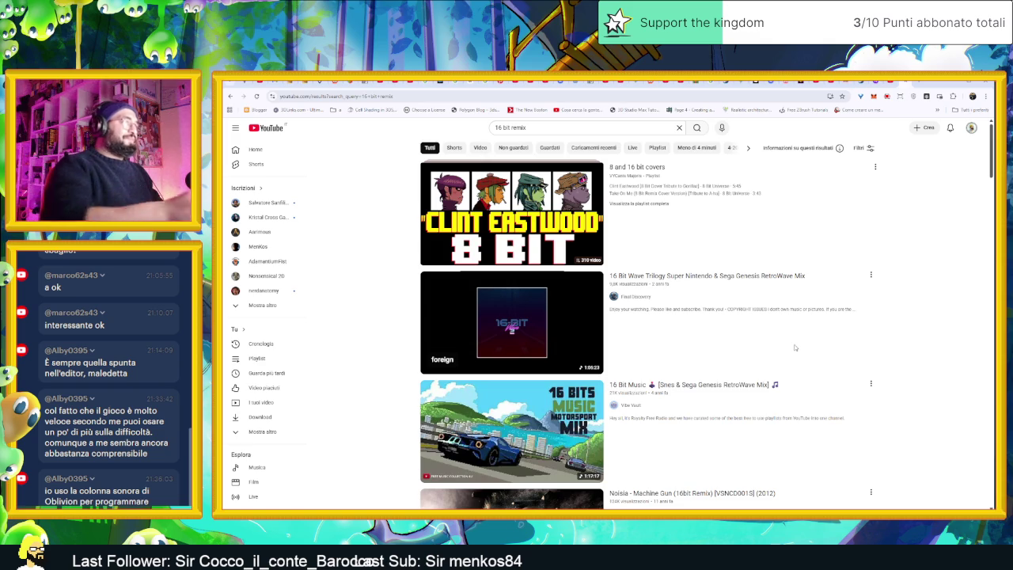
scroll(808, 348, down, 5)
scroll(856, 361, down, 4)
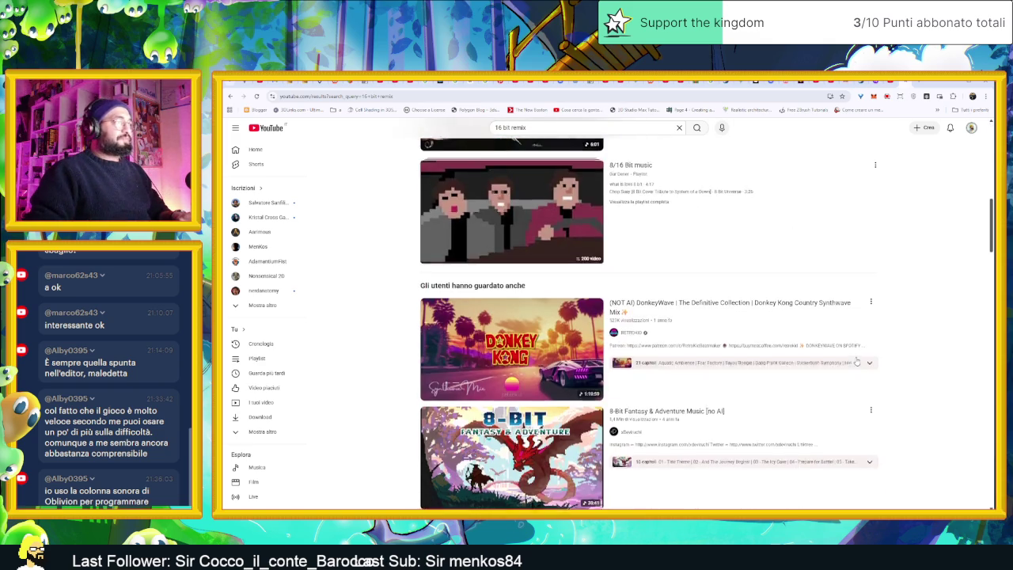
scroll(873, 369, down, 4)
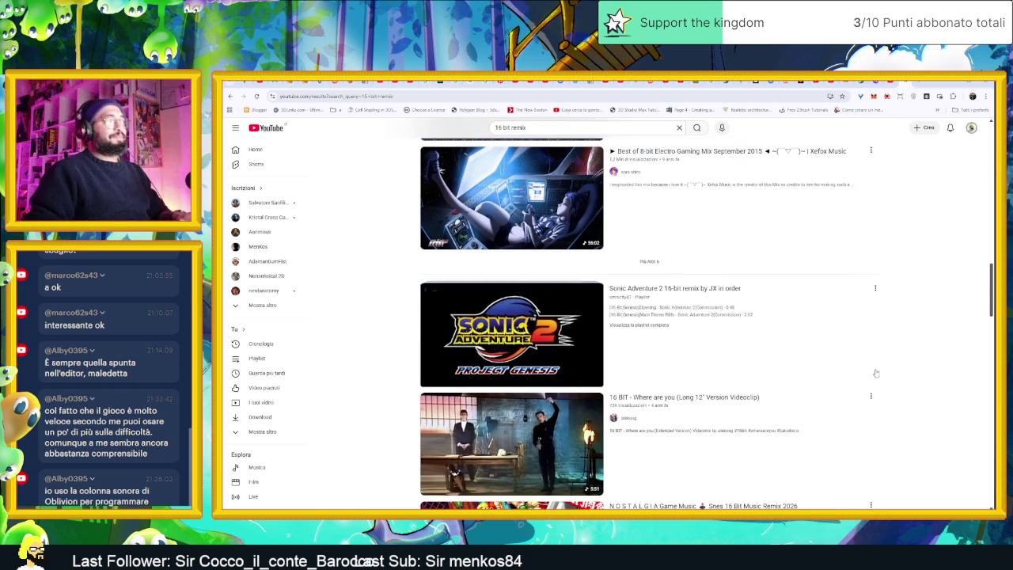
click(919, 84)
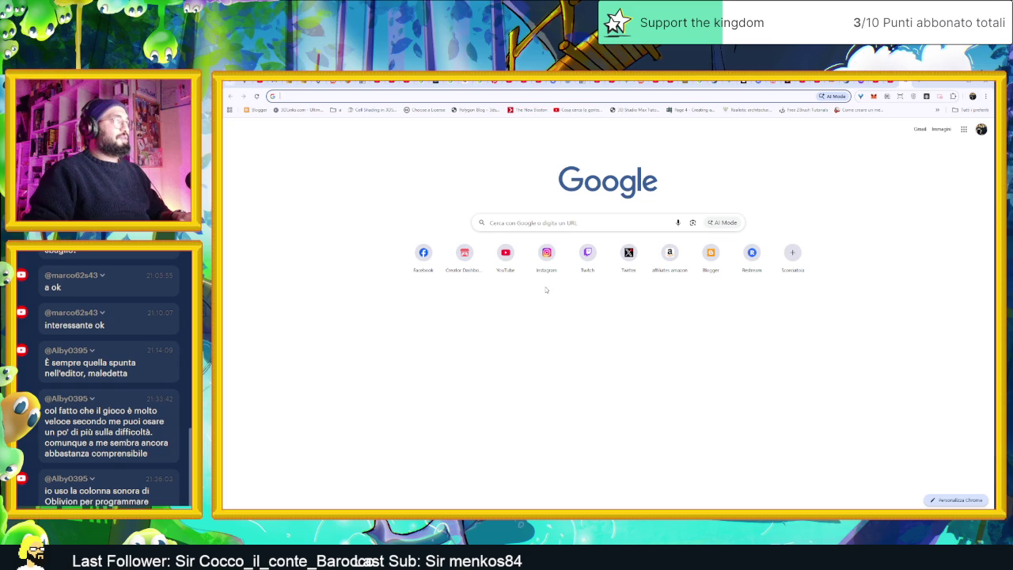
- Open humblebundle.com/software, scroll the bundle grid, and select the Game Audio Collection bundle
text(humb)
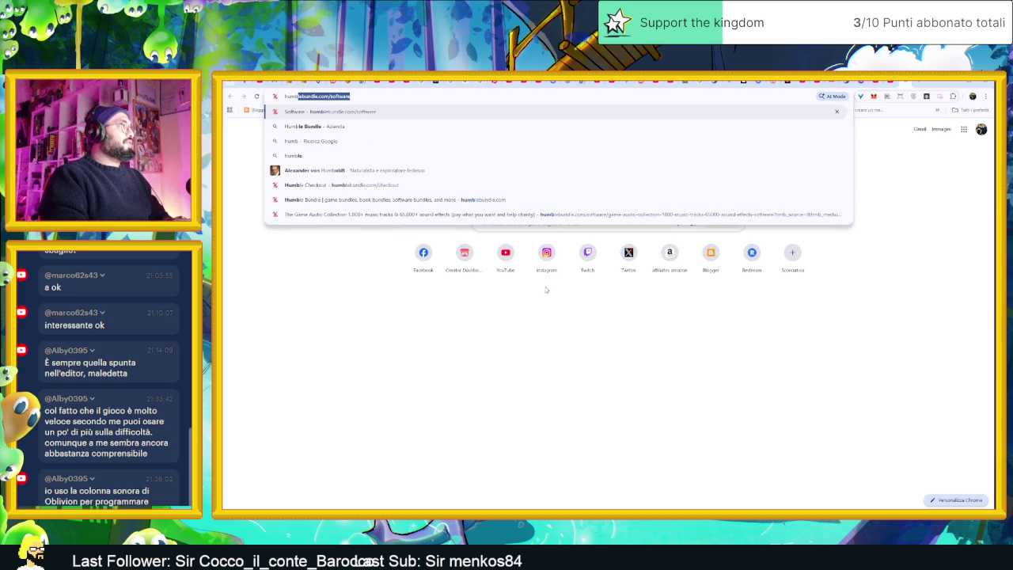
key(Return)
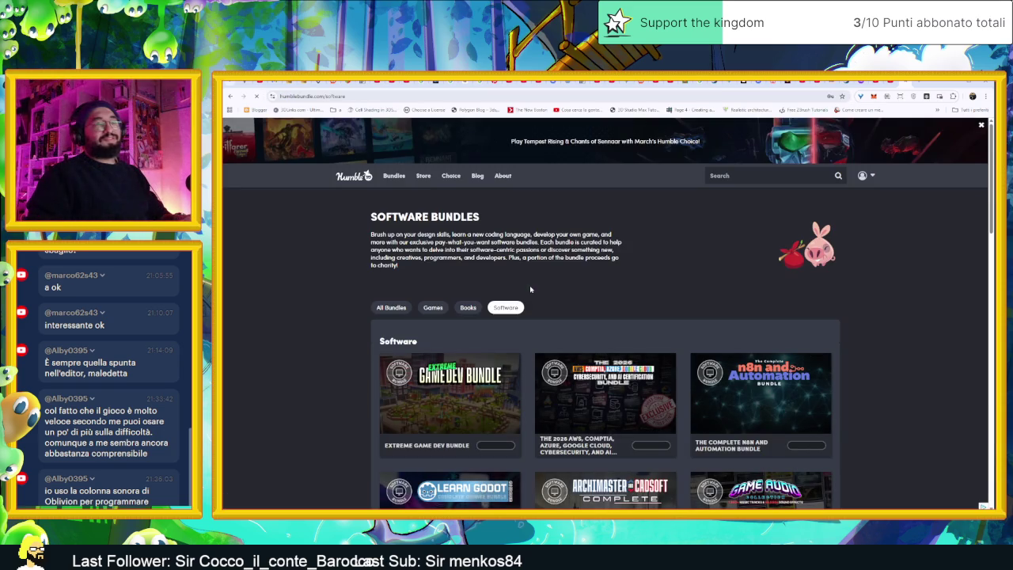
scroll(525, 313, down, 1)
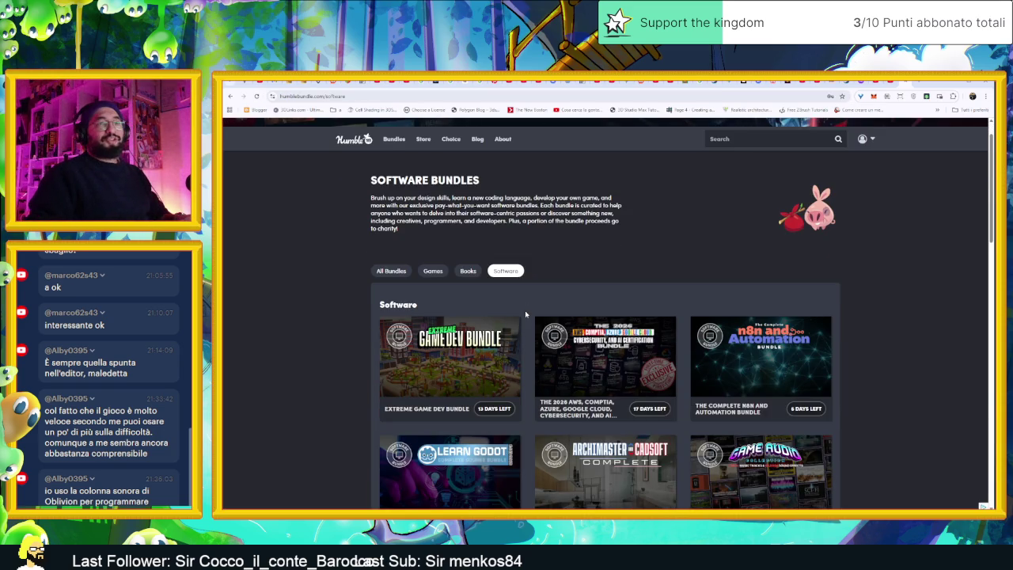
scroll(525, 313, down, 1)
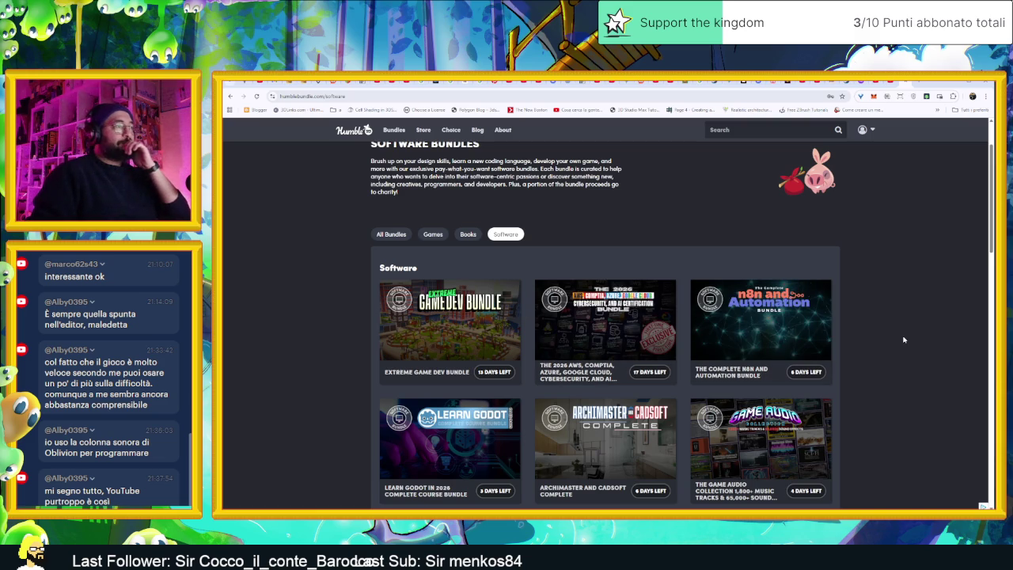
scroll(908, 337, down, 3)
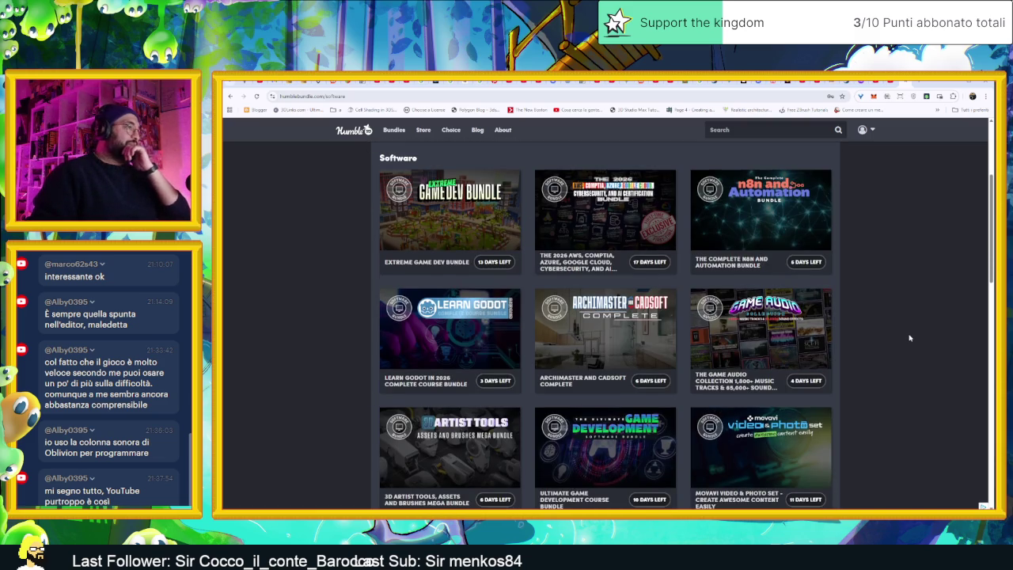
scroll(910, 338, down, 1)
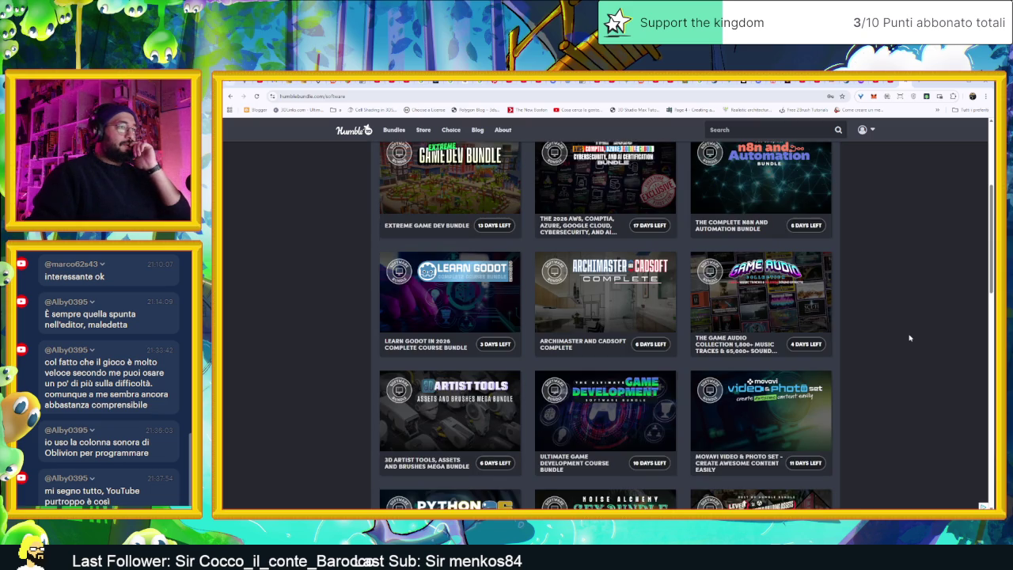
click(828, 277)
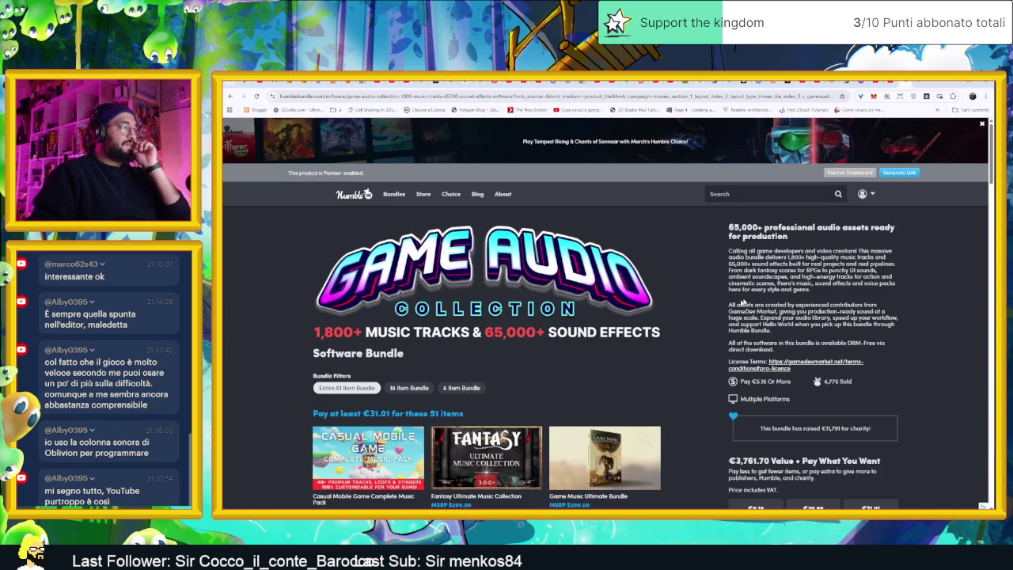
- Scroll down the Game Audio Collection page to preview its first included items
scroll(742, 302, down, 2)
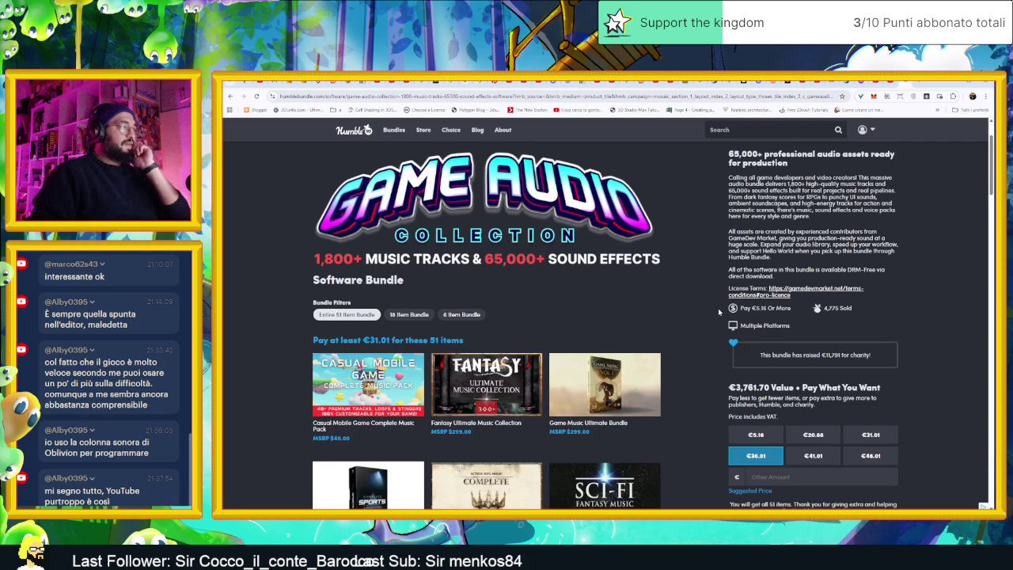
scroll(718, 308, down, 1)
scroll(719, 311, down, 7)
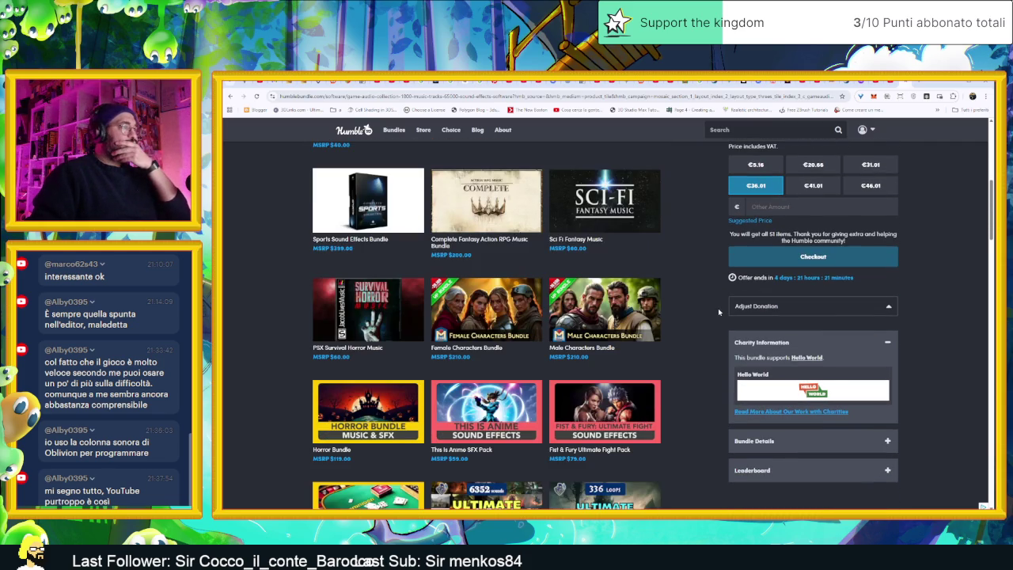
scroll(718, 311, down, 2)
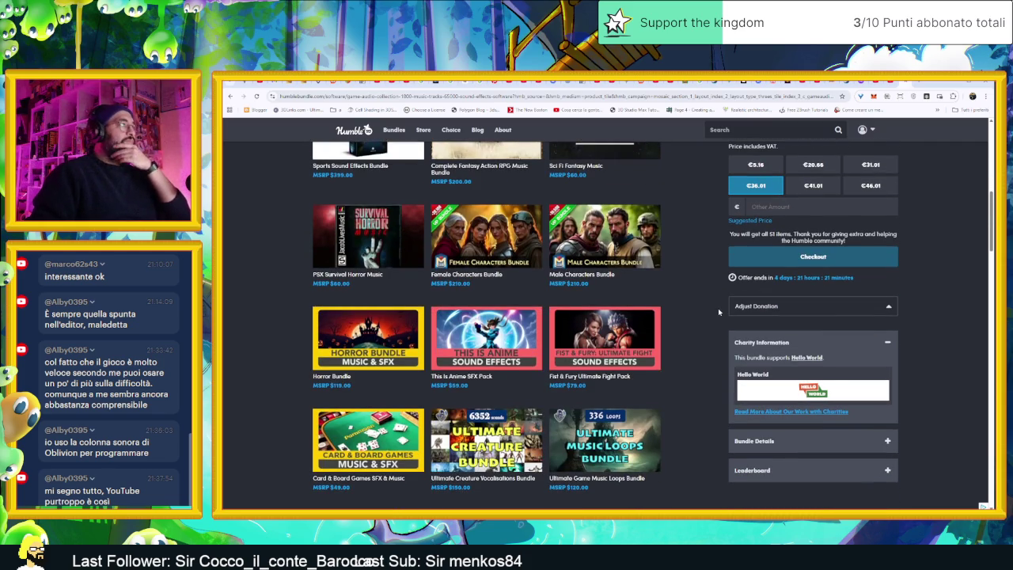
scroll(718, 311, down, 2)
scroll(718, 312, down, 2)
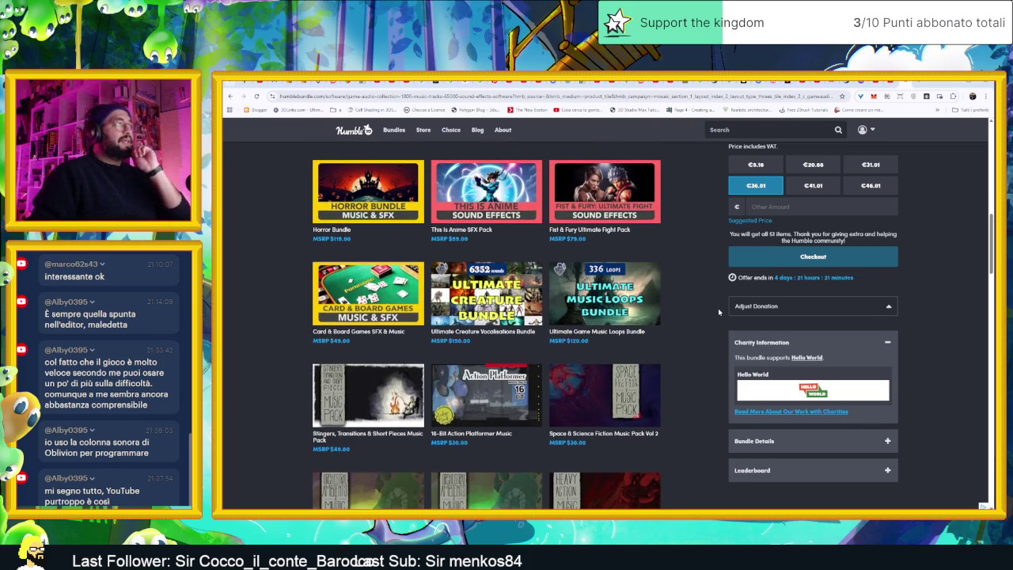
scroll(719, 312, down, 1)
scroll(718, 307, up, 1)
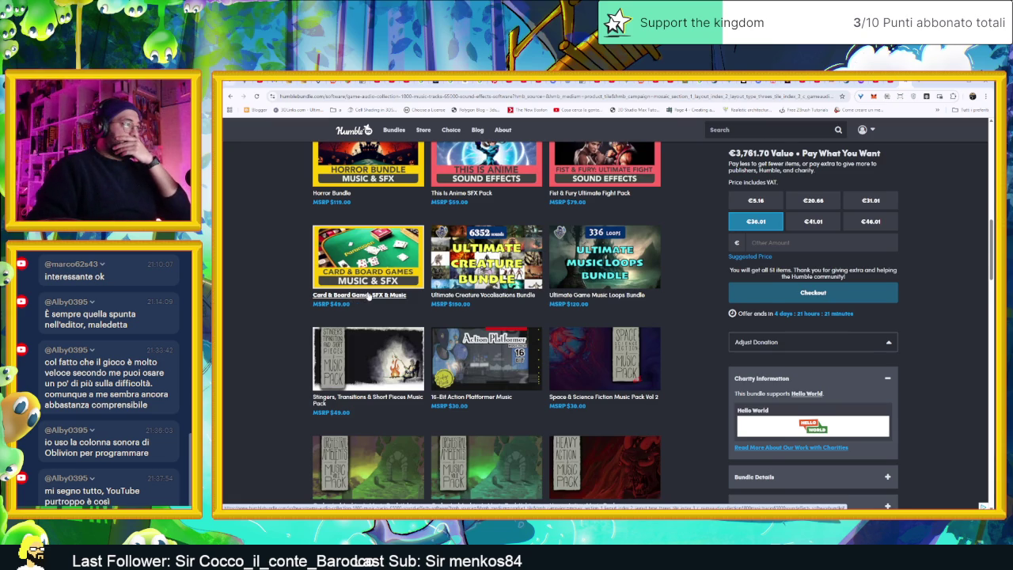
- Scroll through the rest of the 51 included items, then back up the page
scroll(368, 295, down, 3)
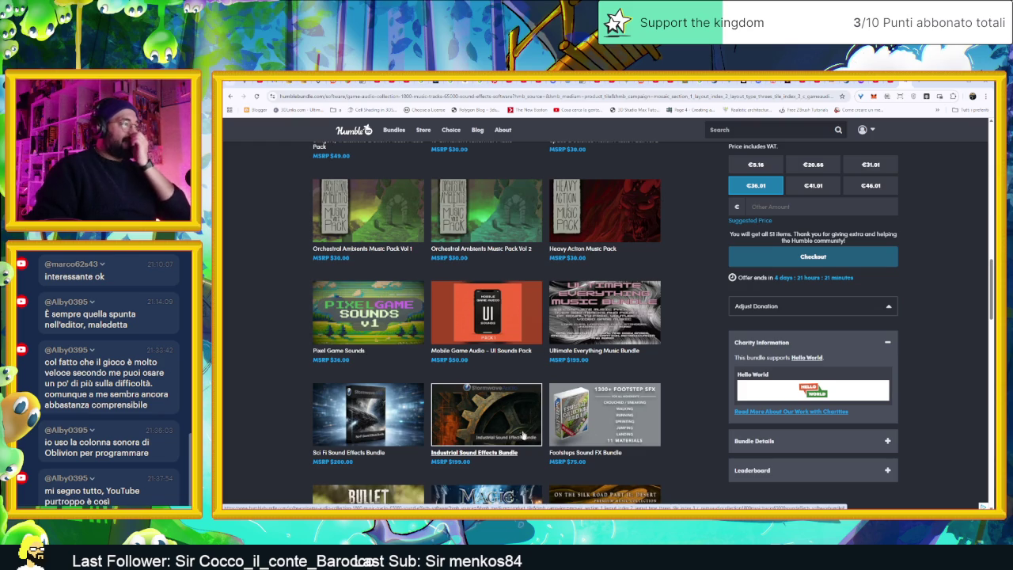
scroll(511, 426, down, 1)
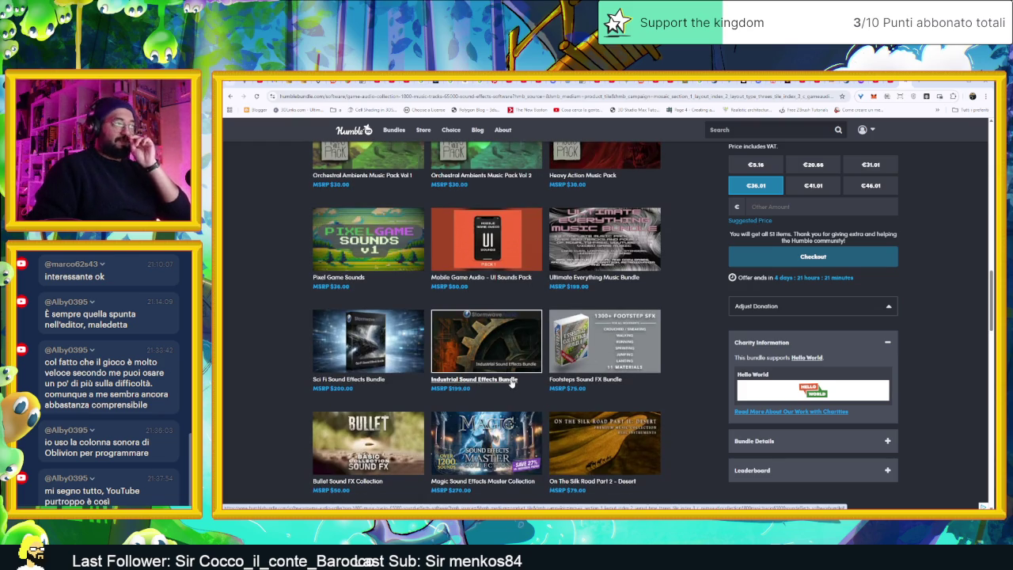
scroll(519, 383, down, 1)
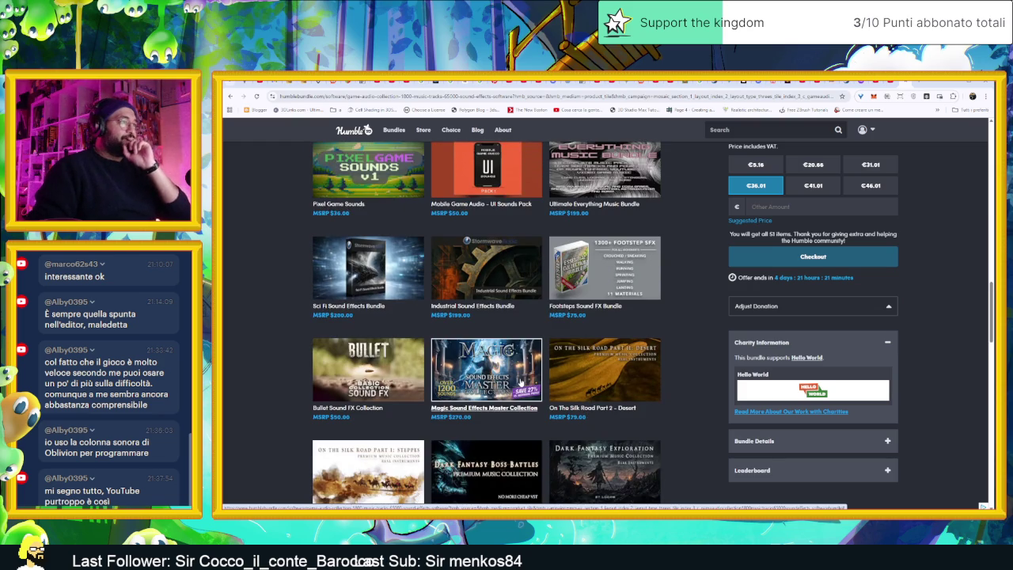
scroll(521, 383, down, 2)
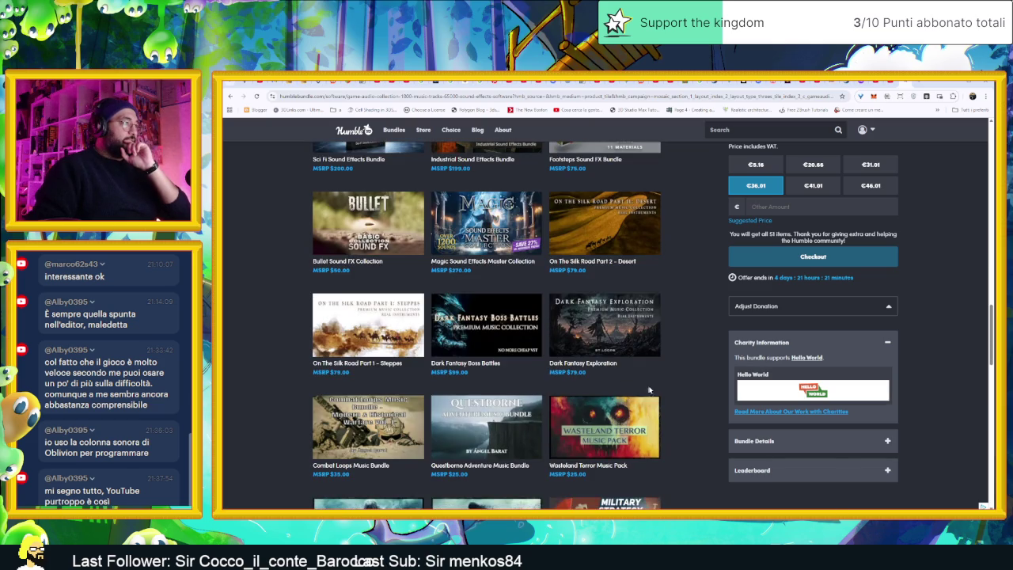
scroll(669, 389, down, 2)
scroll(671, 391, down, 4)
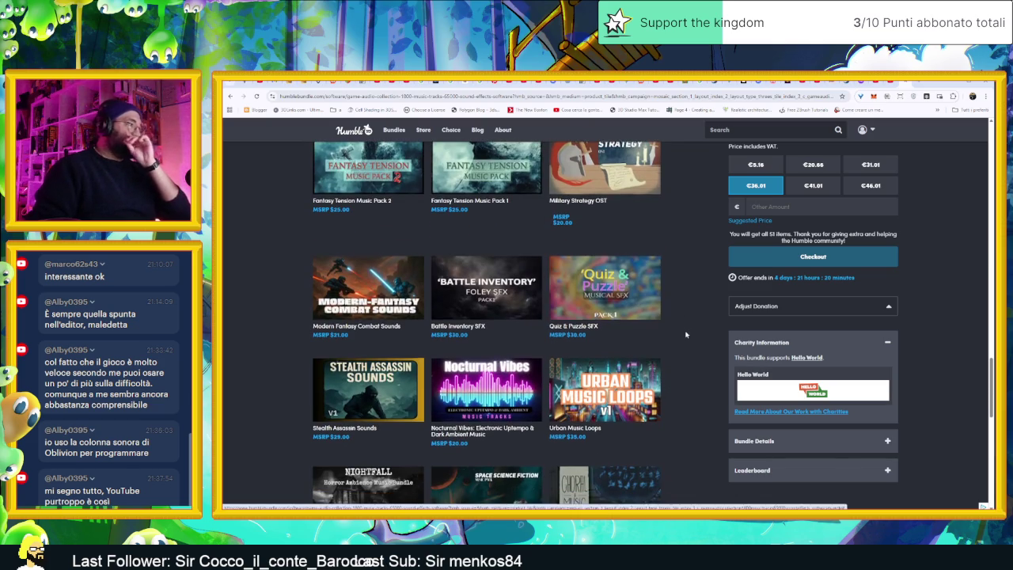
scroll(686, 335, down, 4)
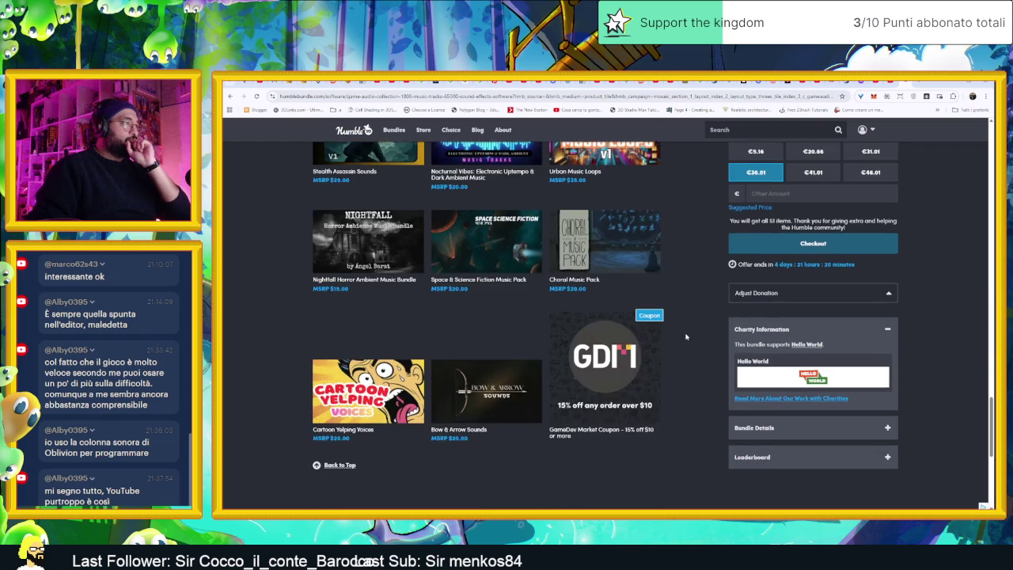
scroll(687, 336, down, 2)
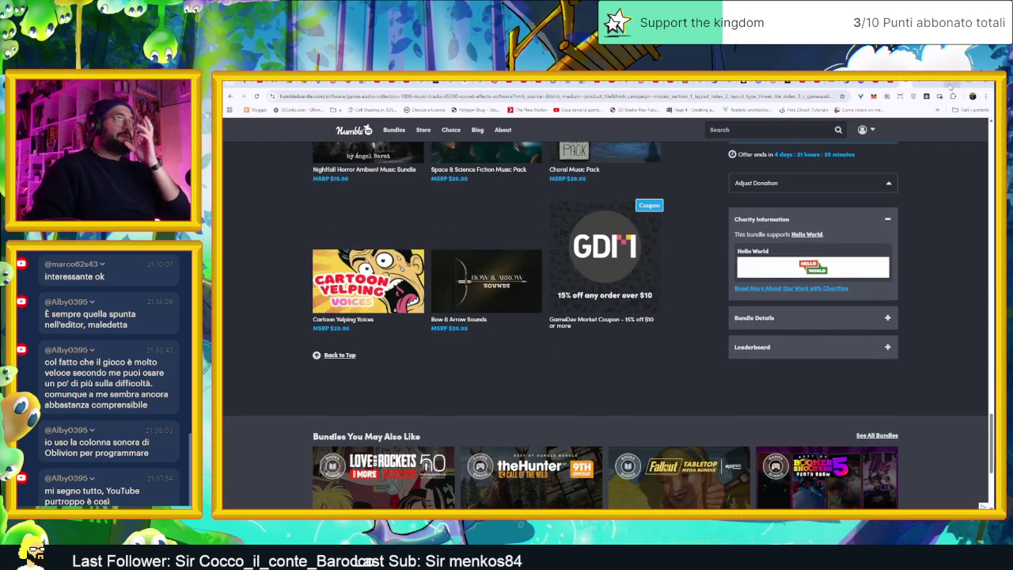
scroll(937, 288, up, 5)
scroll(934, 290, up, 10)
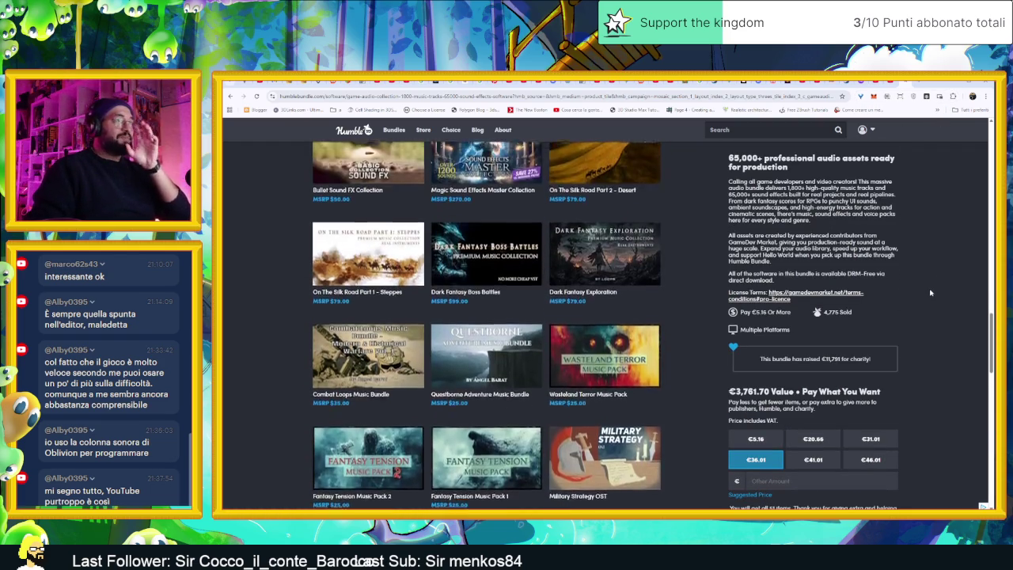
scroll(927, 293, up, 8)
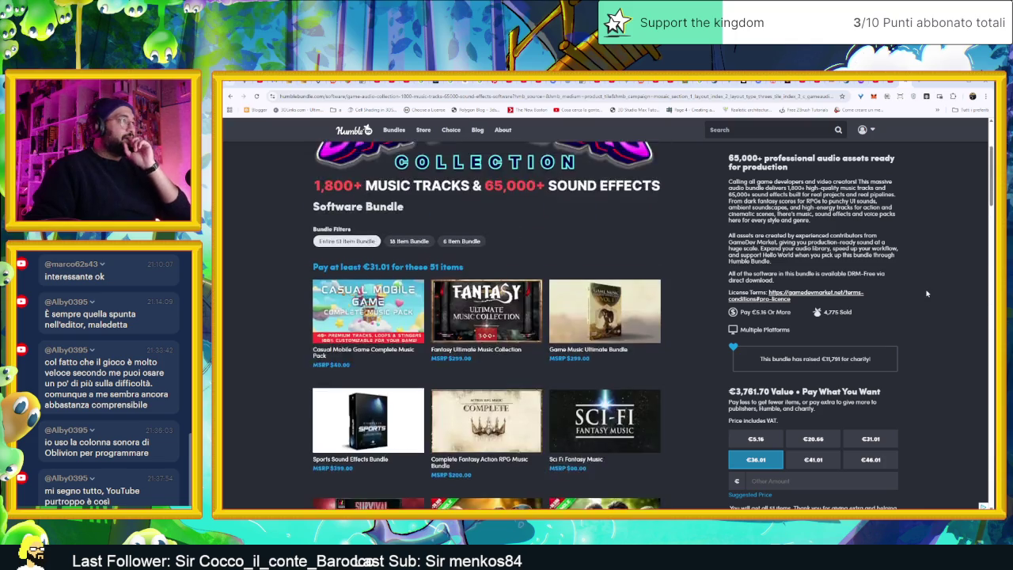
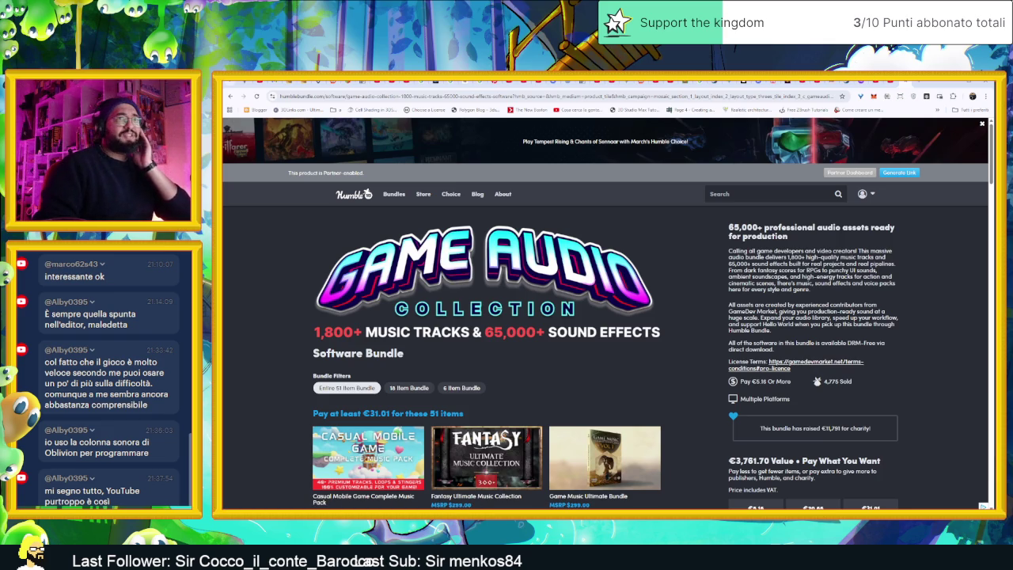
- Go back from the Game Audio Collection page to the Software bundles listing
scroll(798, 385, down, 1)
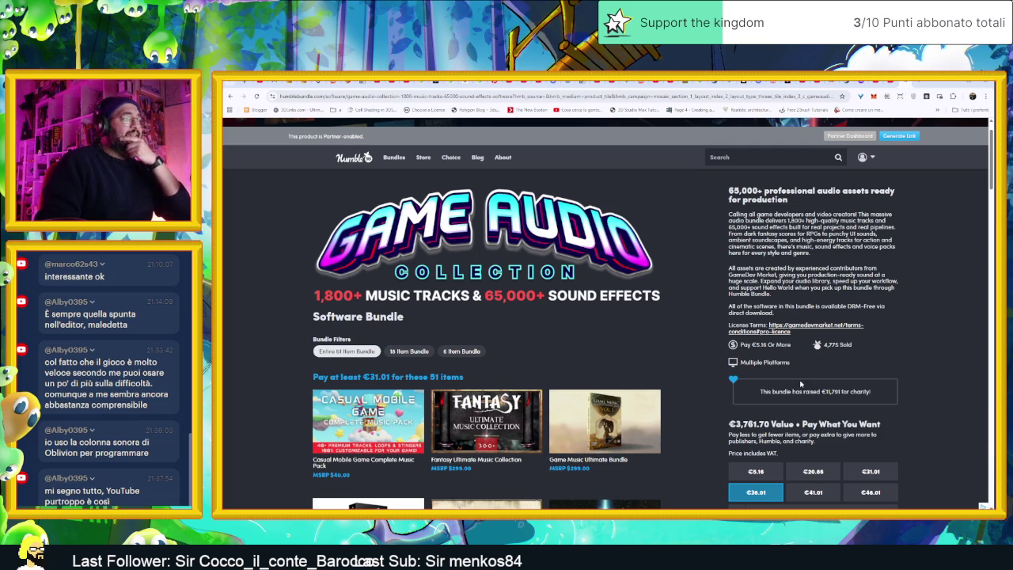
scroll(801, 384, up, 1)
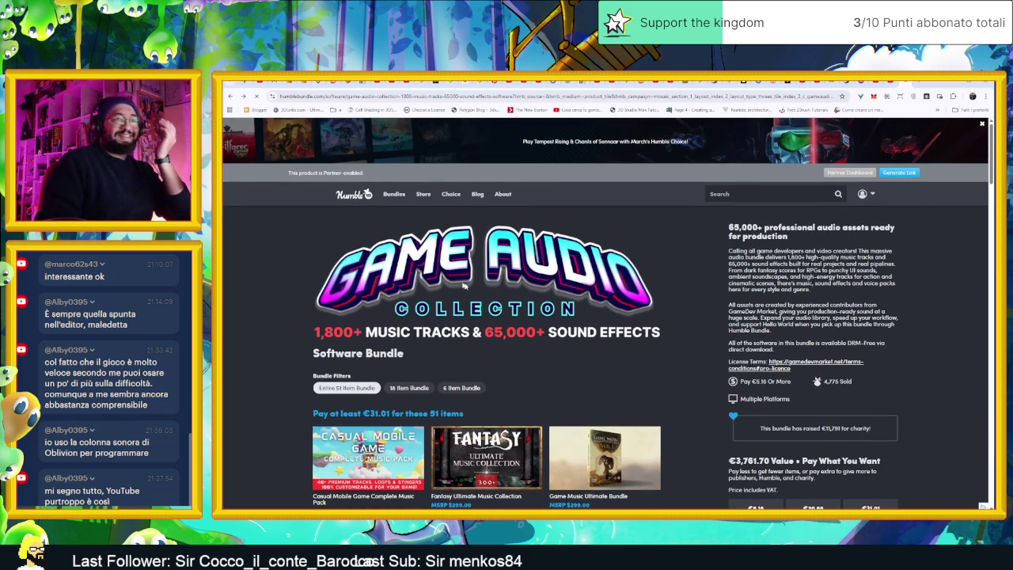
key(alt+Left)
- Scroll through the Software bundle grid and open the Extreme Game Dev Bundle page
scroll(843, 366, down, 3)
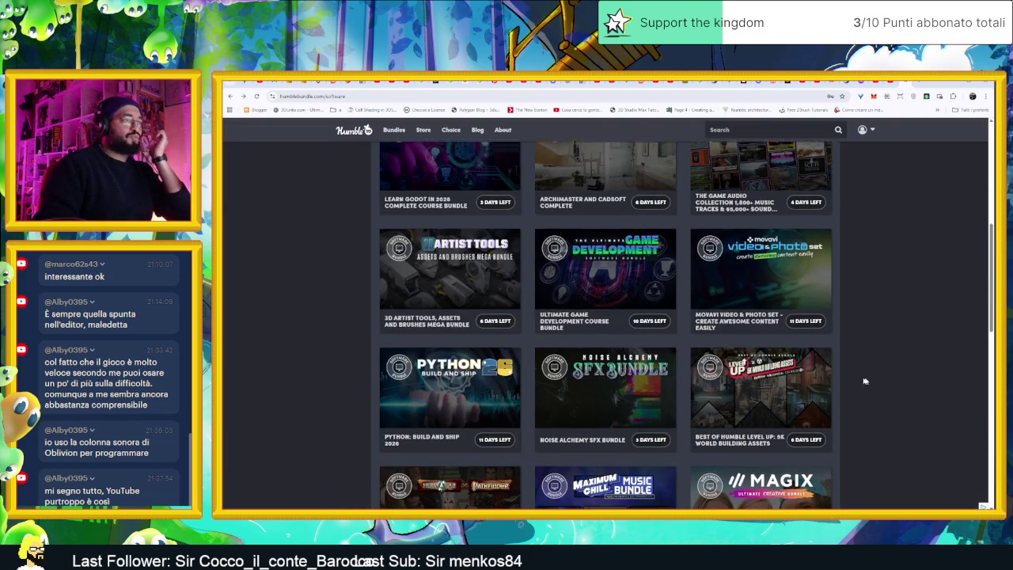
scroll(890, 394, down, 4)
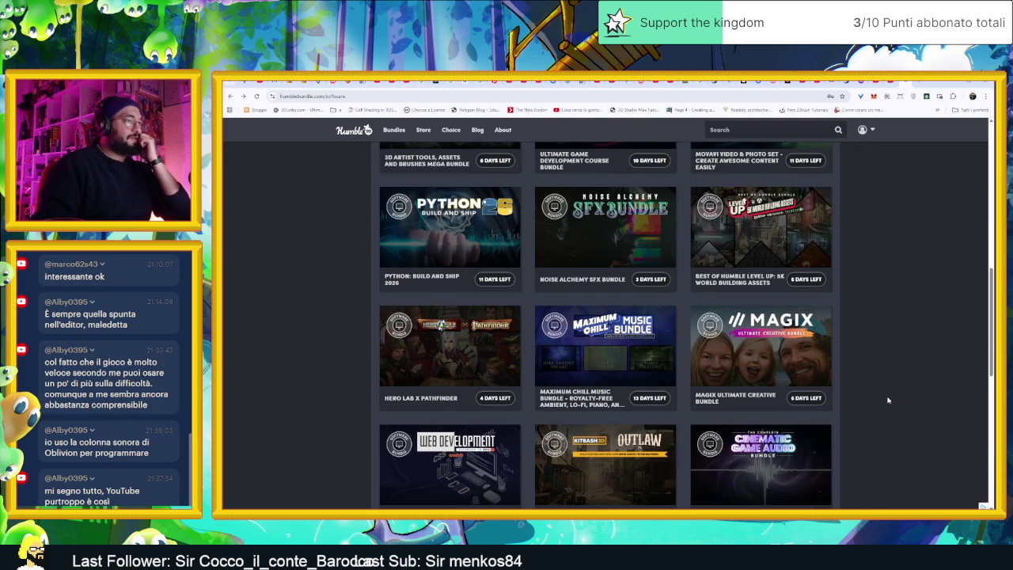
scroll(889, 401, down, 3)
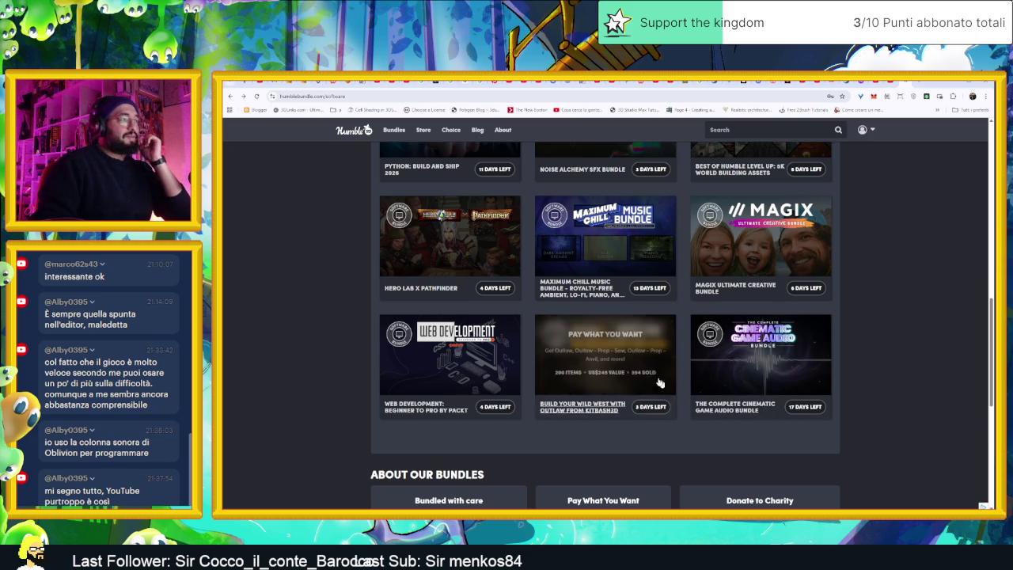
scroll(642, 380, up, 1)
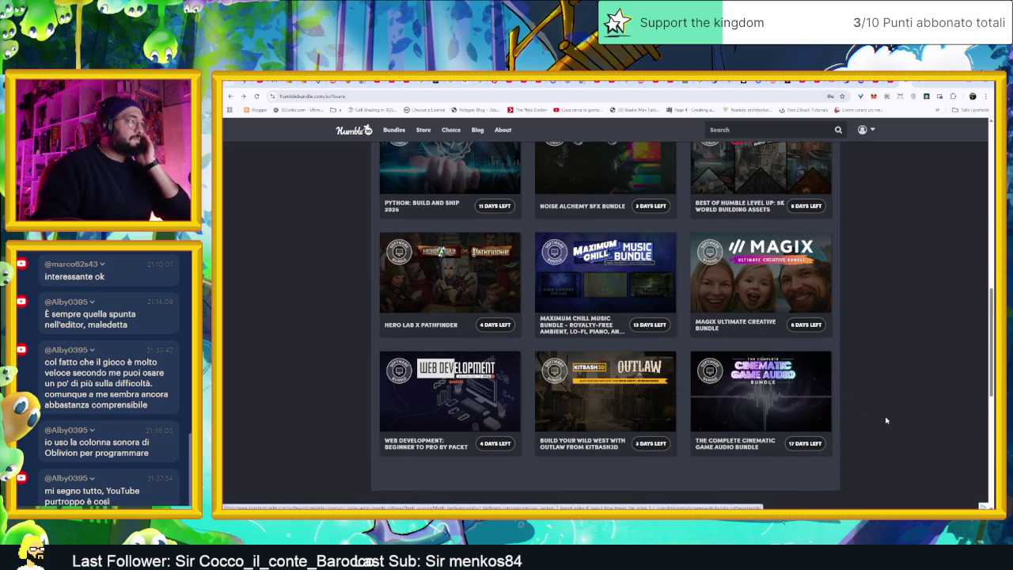
scroll(887, 421, up, 2)
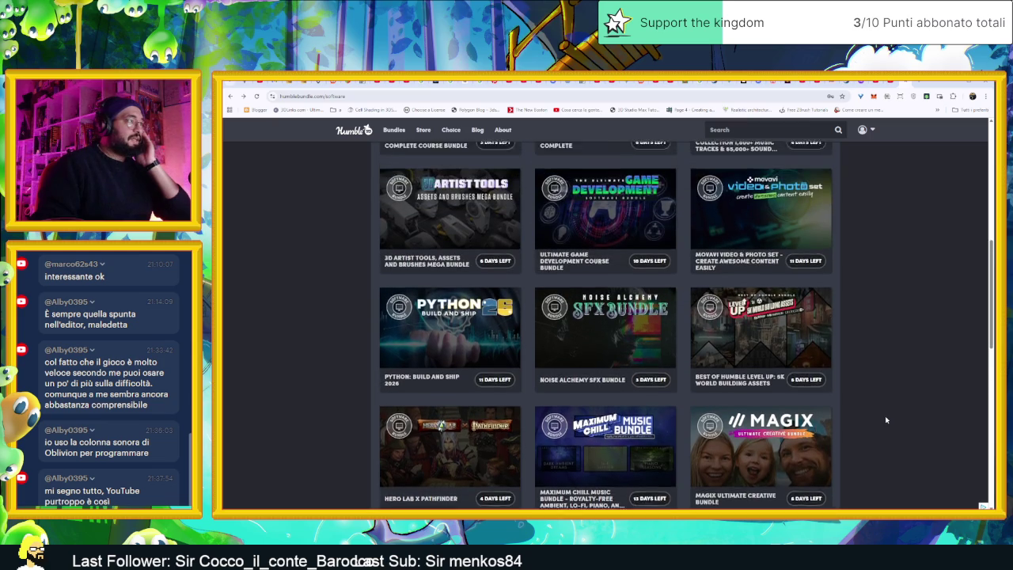
scroll(887, 421, up, 3)
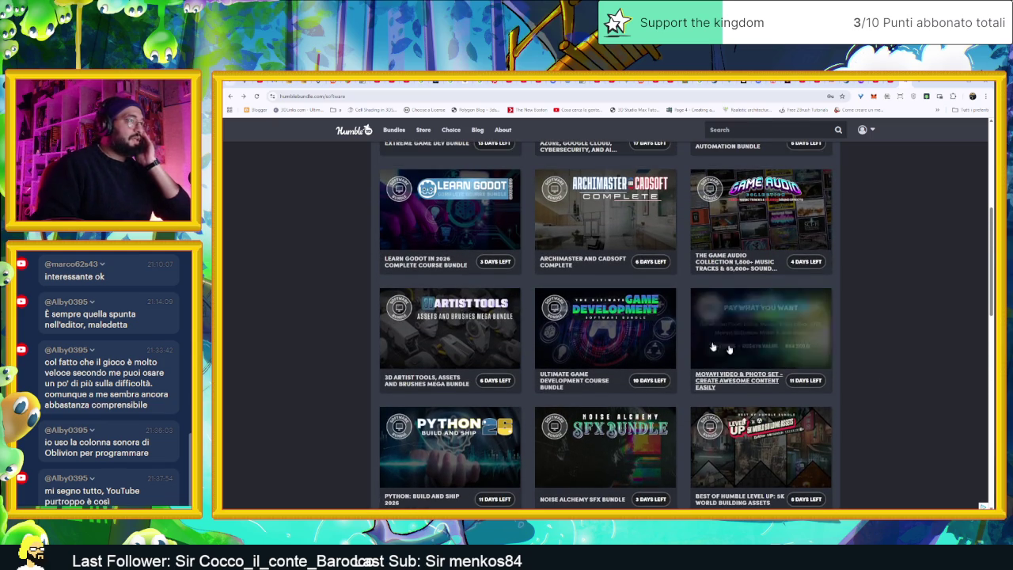
scroll(895, 388, up, 2)
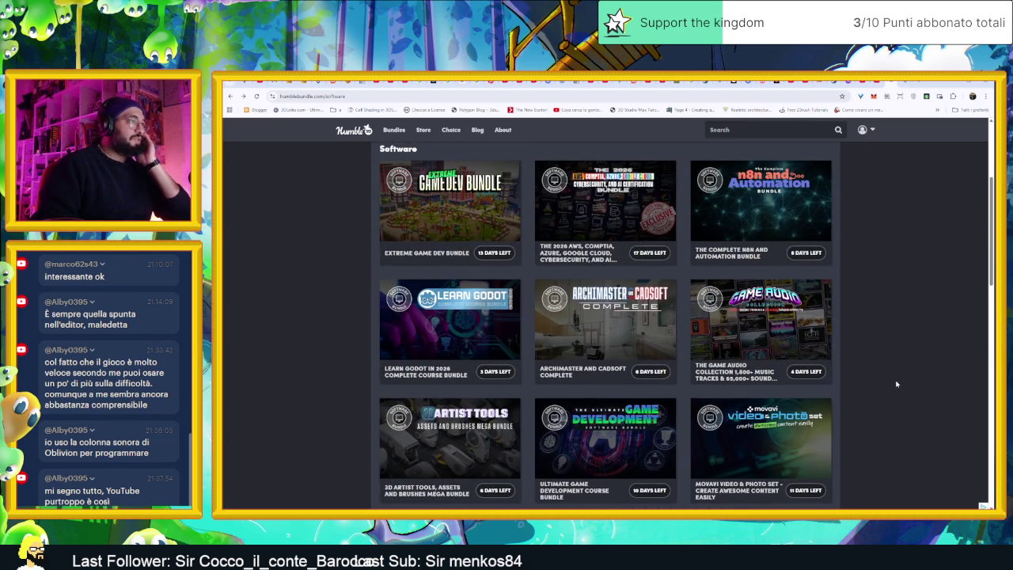
scroll(897, 384, up, 1)
mouse_move(475, 285)
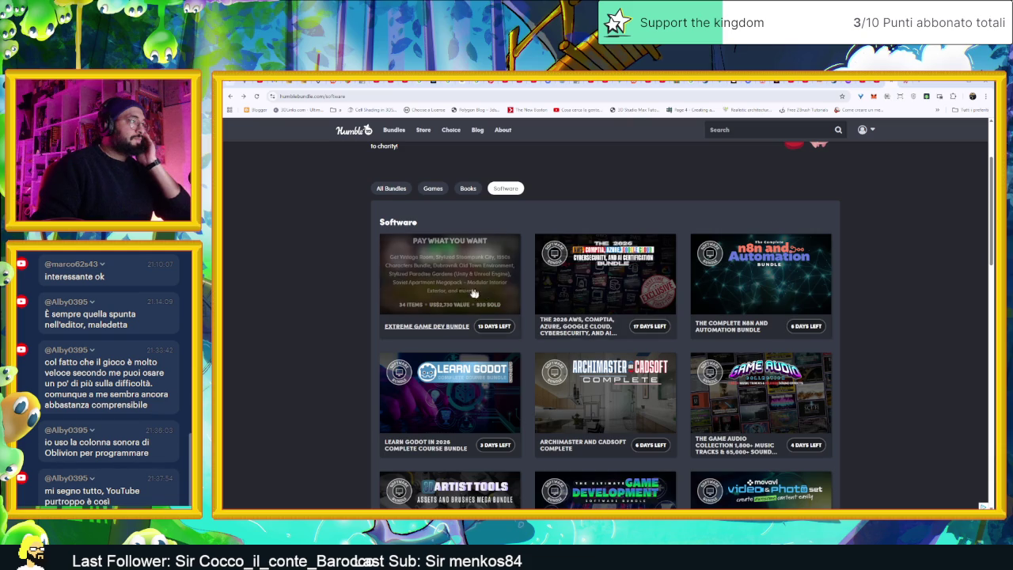
click(502, 263)
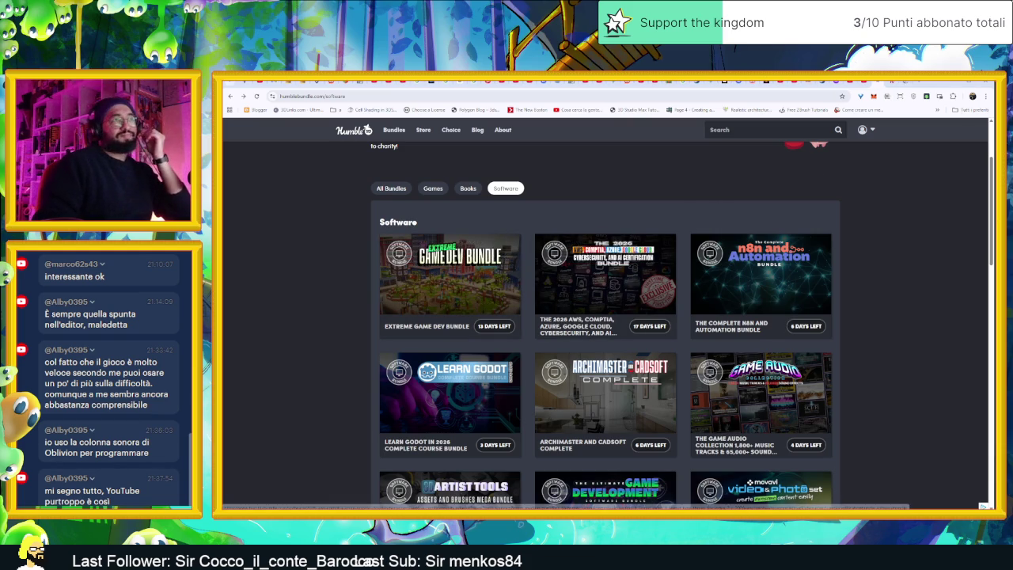
- Scroll the bundle's items and view the Stylized Medieval Market Fatpack details
scroll(690, 324, down, 3)
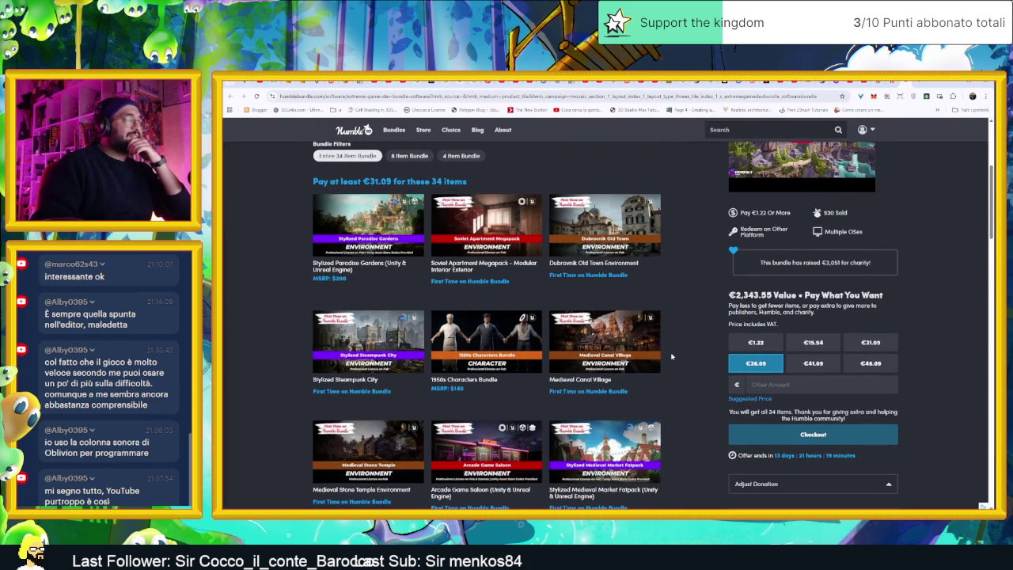
scroll(672, 357, down, 1)
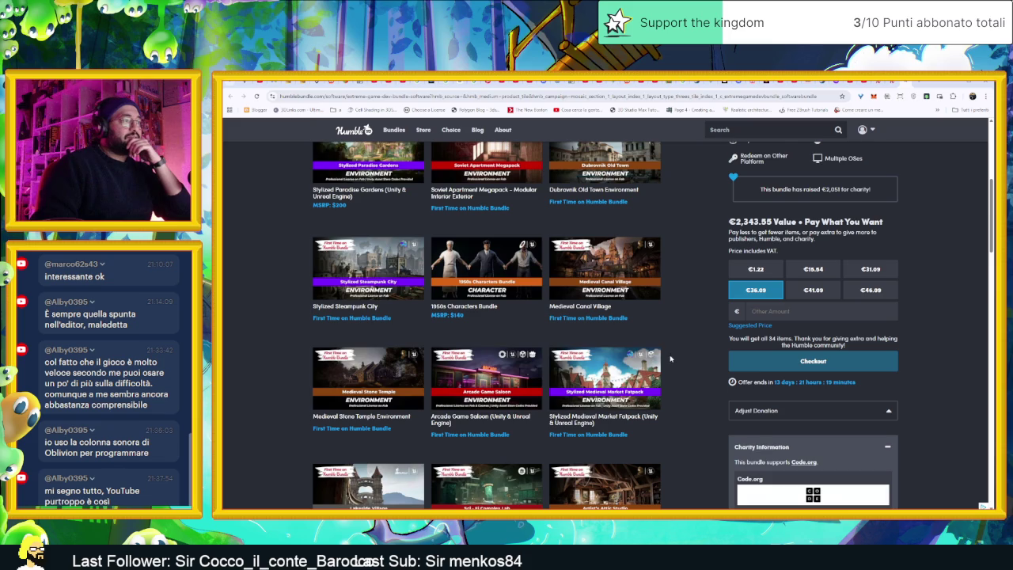
scroll(671, 358, down, 1)
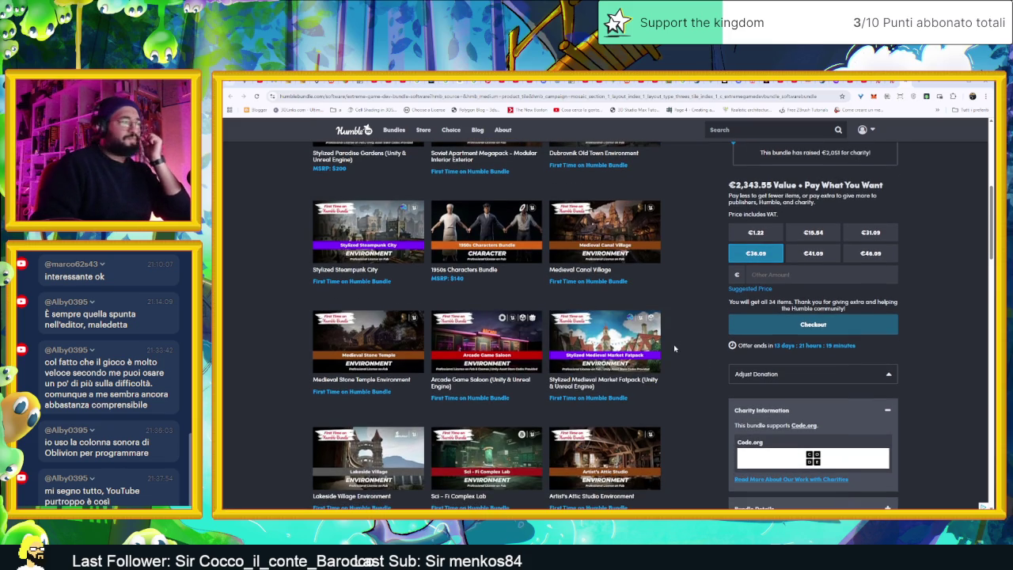
click(617, 338)
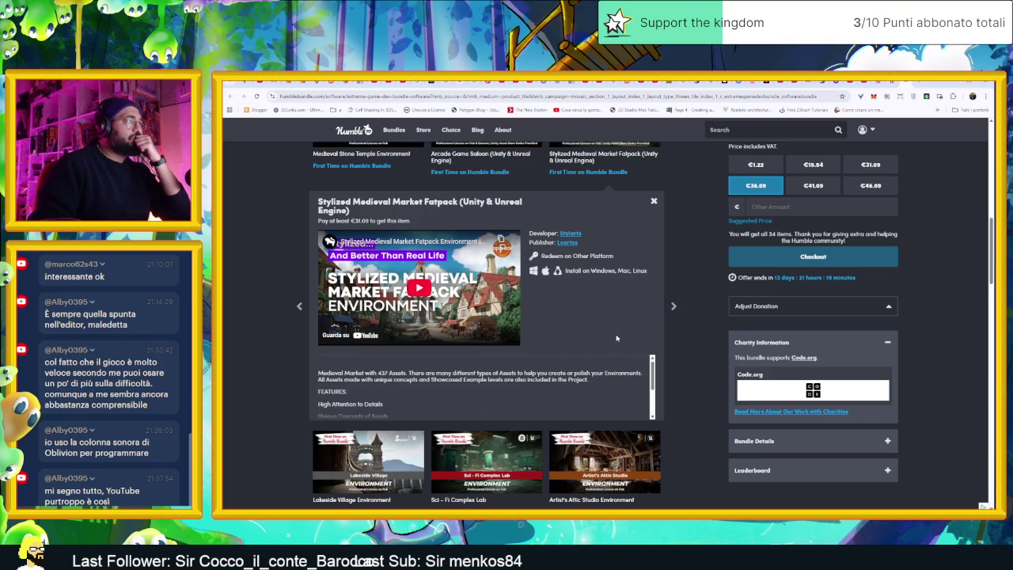
- Scroll further and view the Stylized Castle Ruins pack details
scroll(617, 338, down, 3)
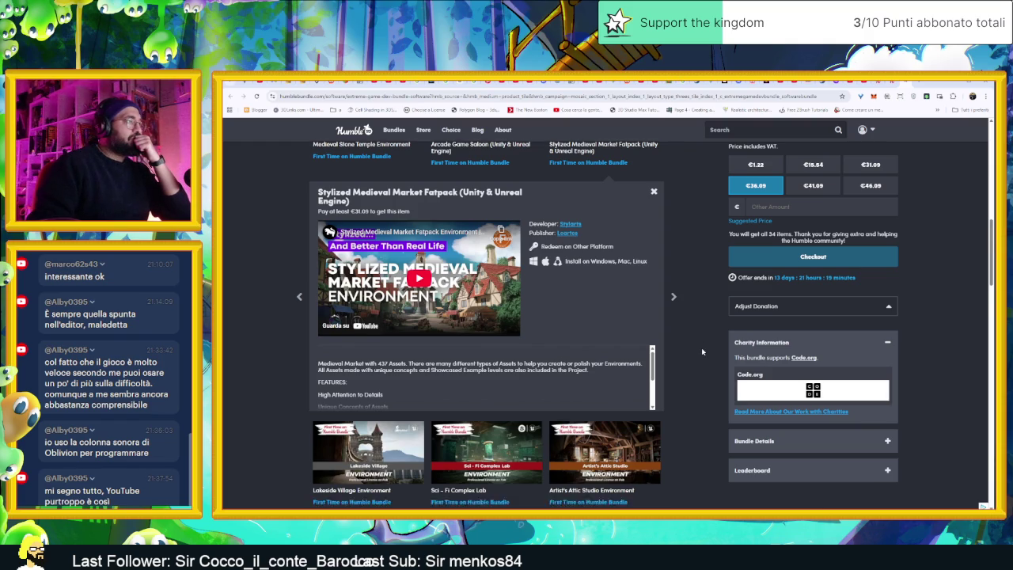
scroll(703, 358, down, 2)
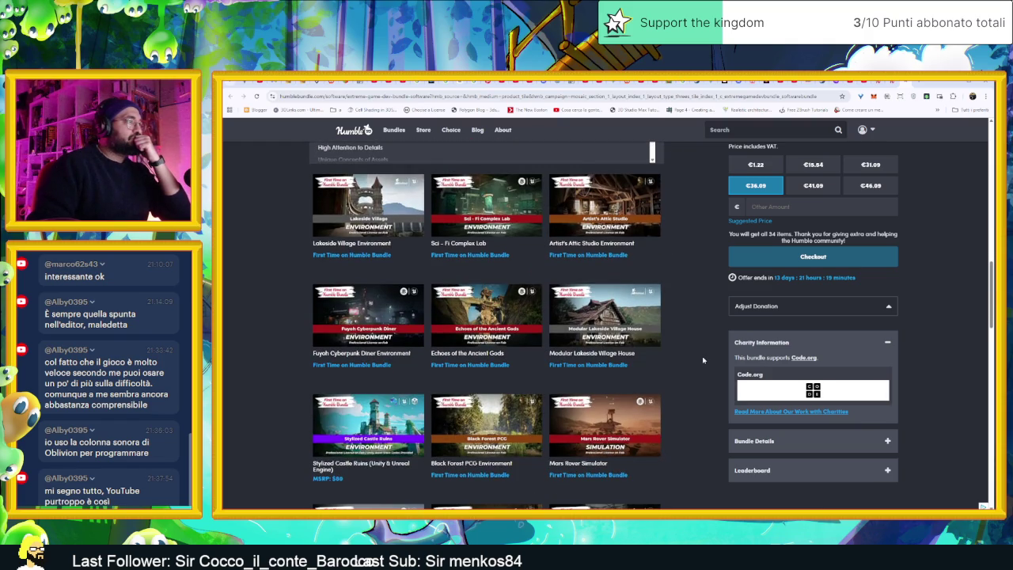
scroll(703, 360, down, 3)
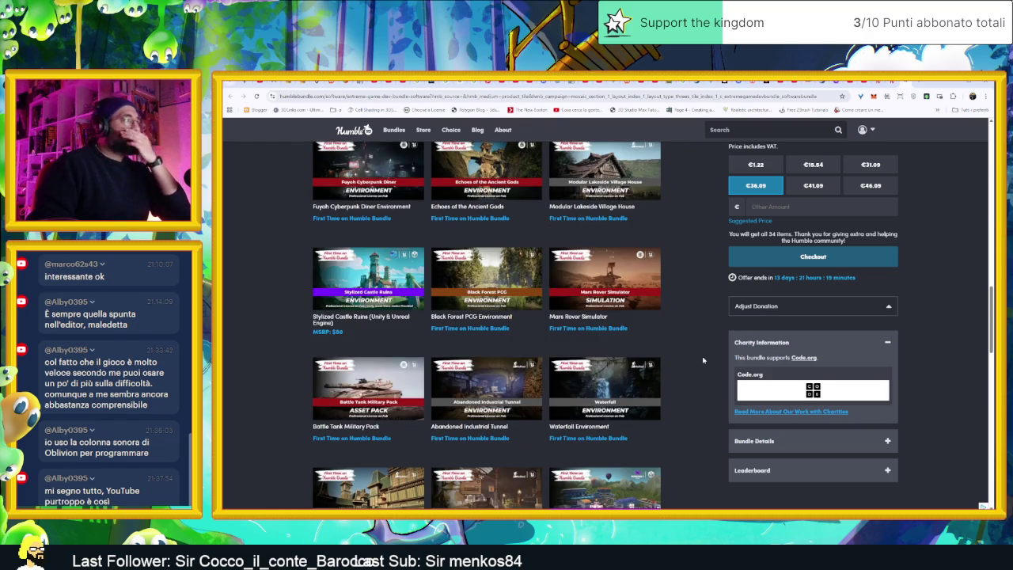
scroll(704, 360, down, 2)
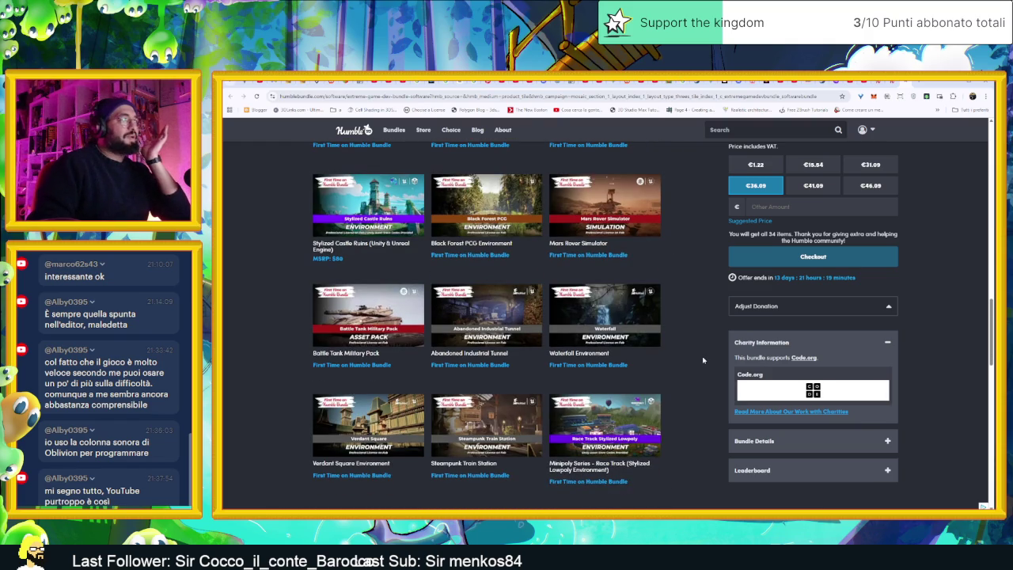
click(368, 208)
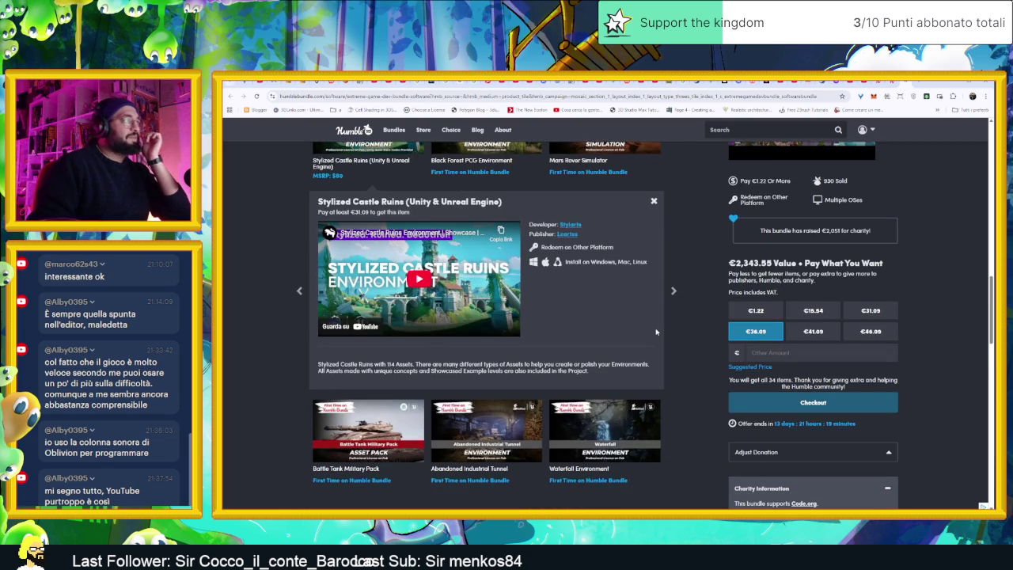
- Switch the details to the Black Forest PCG Environment pack and scroll down
scroll(681, 341, up, 3)
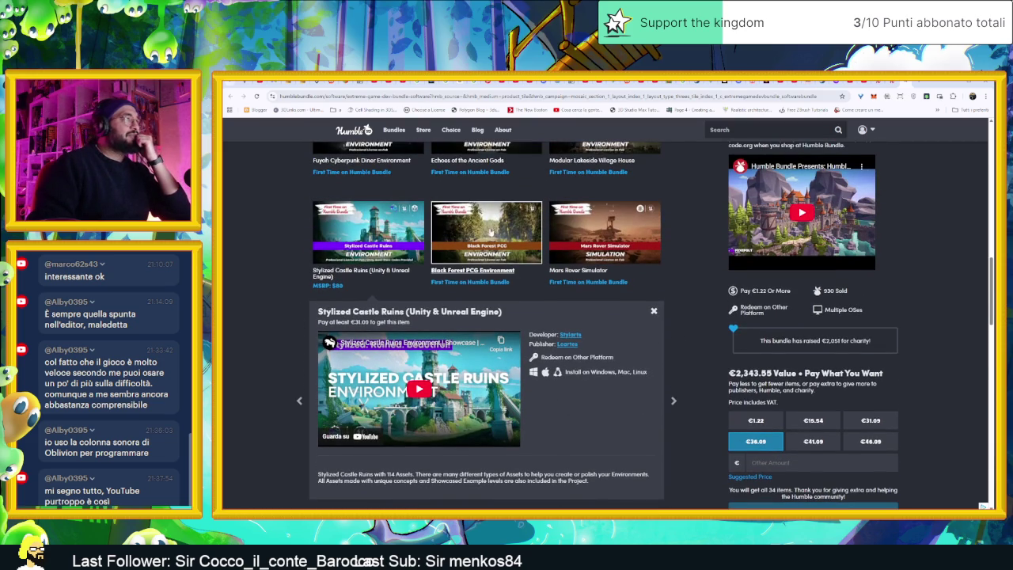
click(486, 232)
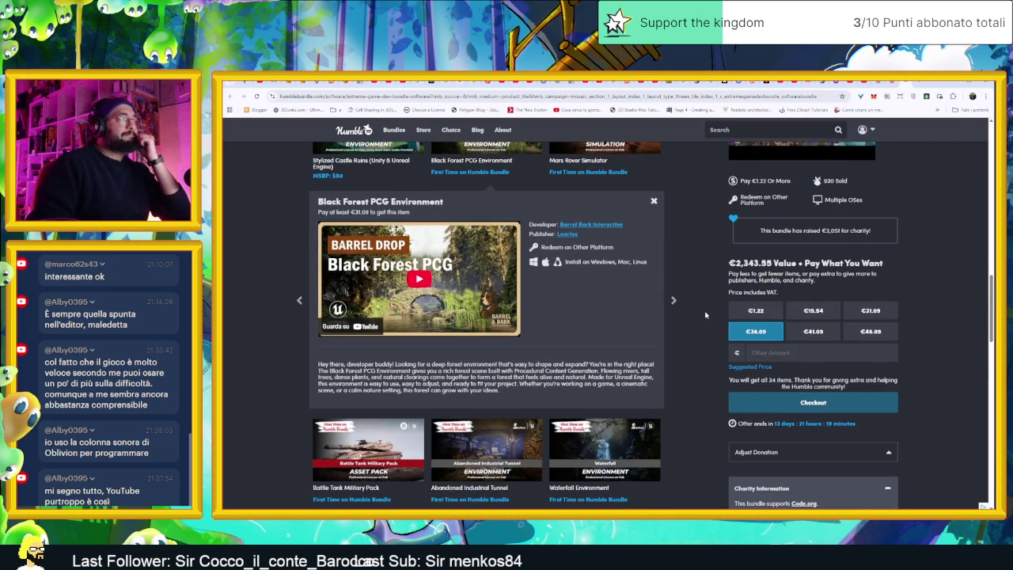
scroll(721, 317, down, 5)
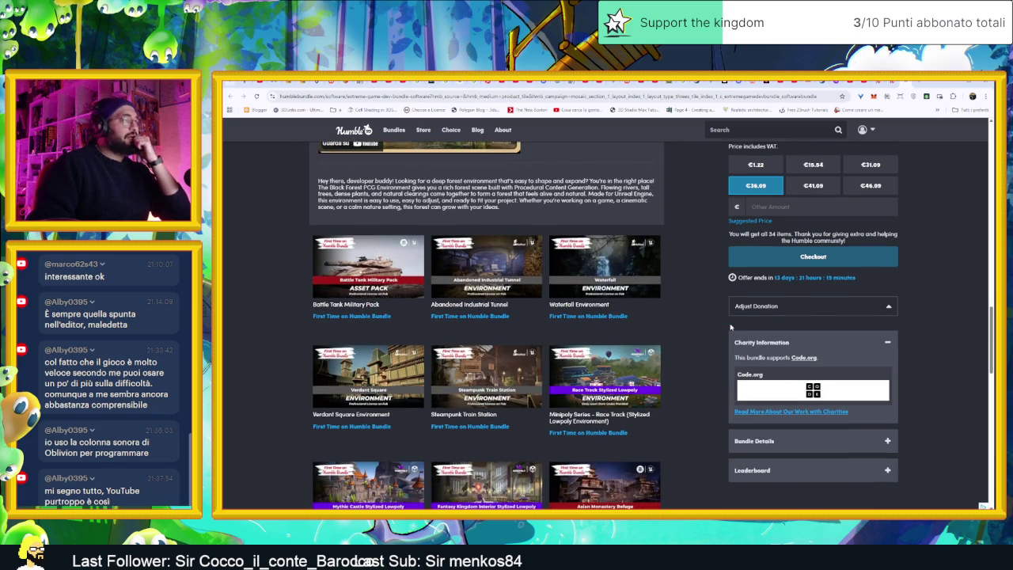
scroll(731, 326, down, 8)
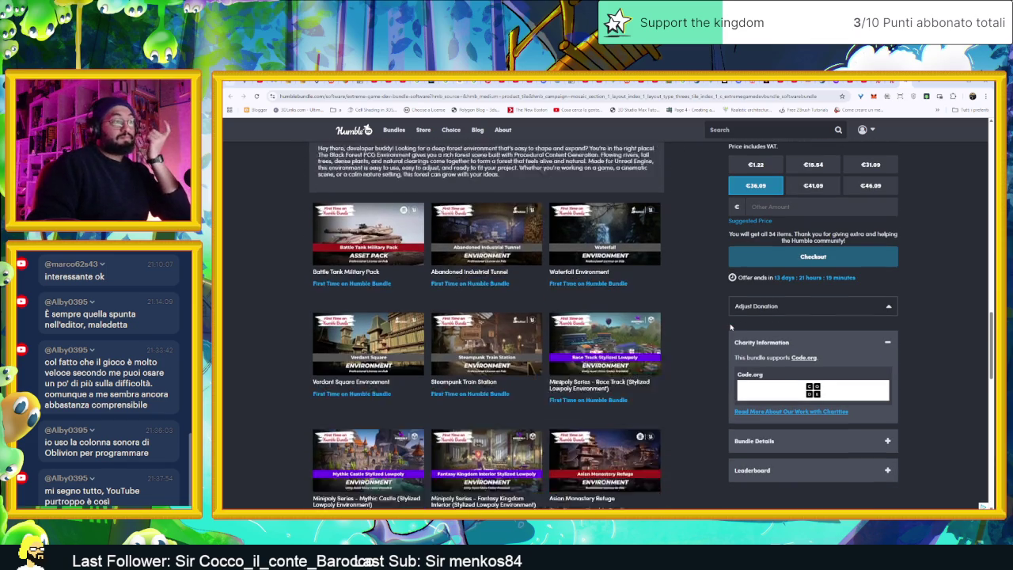
scroll(731, 326, down, 4)
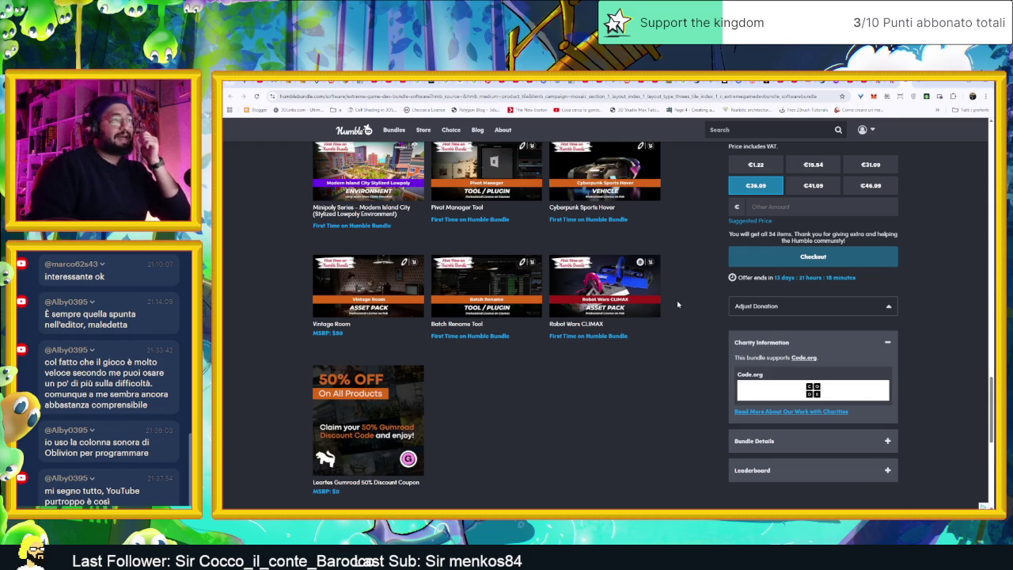
- Scroll back up through the item grid to the Stylized Castle Ruins tile
scroll(677, 303, up, 1)
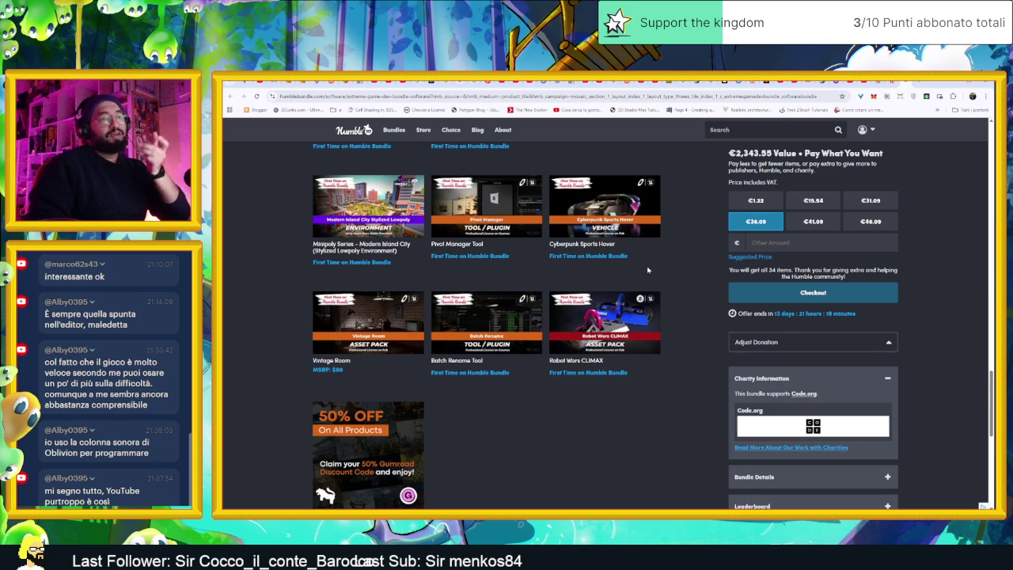
scroll(685, 277, up, 1)
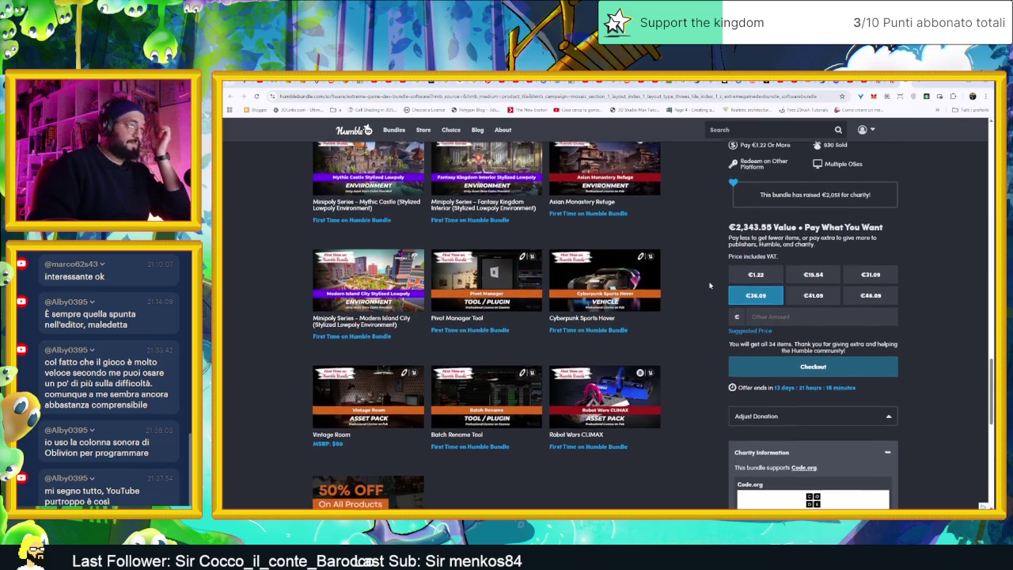
scroll(694, 285, up, 4)
scroll(694, 302, up, 5)
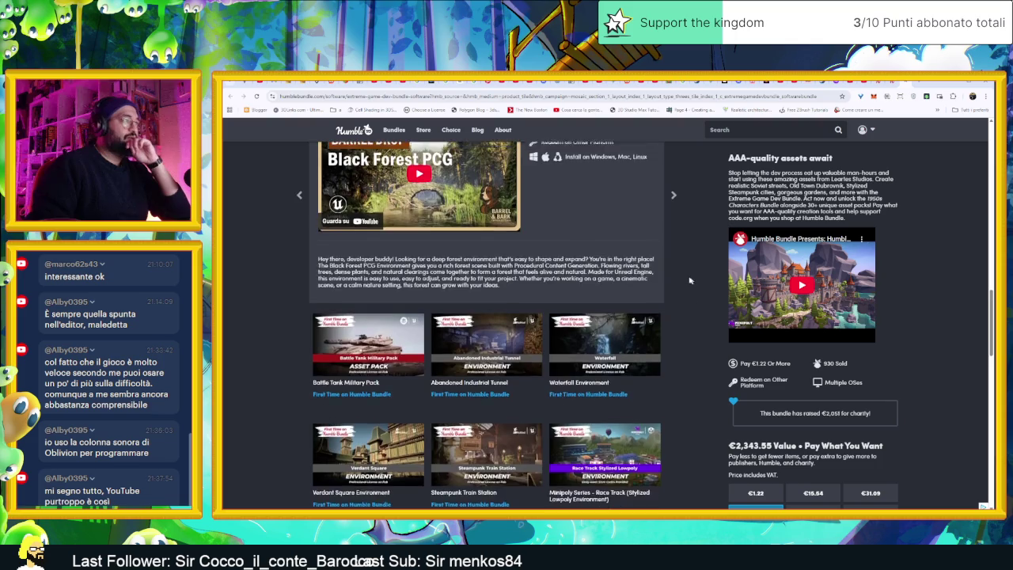
scroll(688, 277, up, 1)
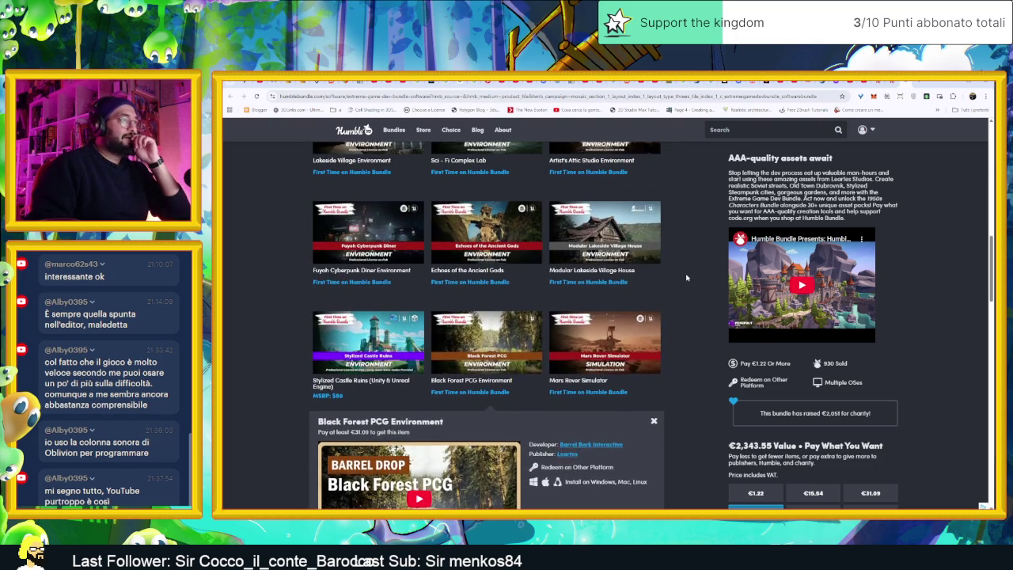
scroll(681, 281, down, 3)
scroll(681, 281, down, 7)
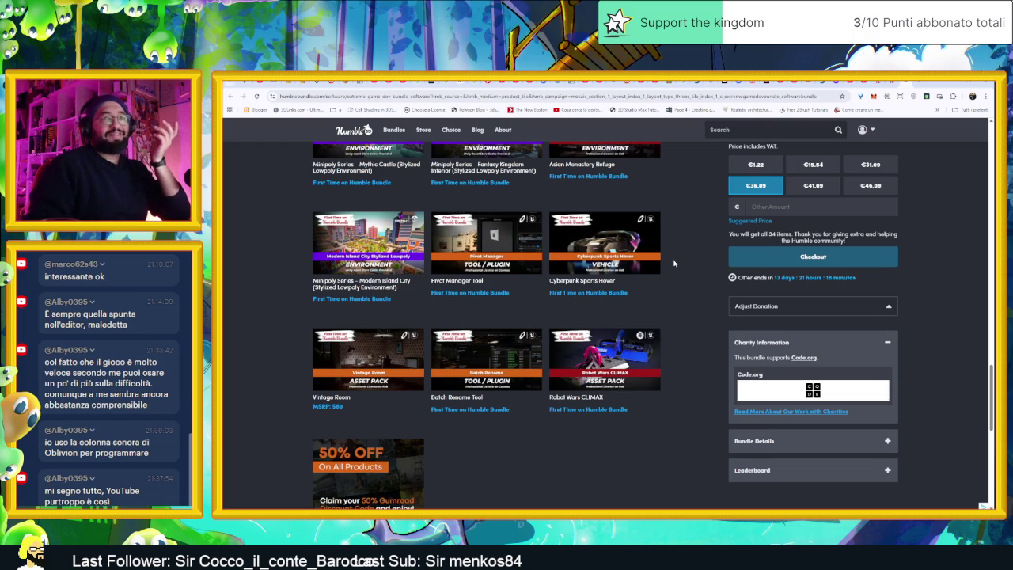
scroll(681, 270, up, 8)
scroll(692, 276, up, 2)
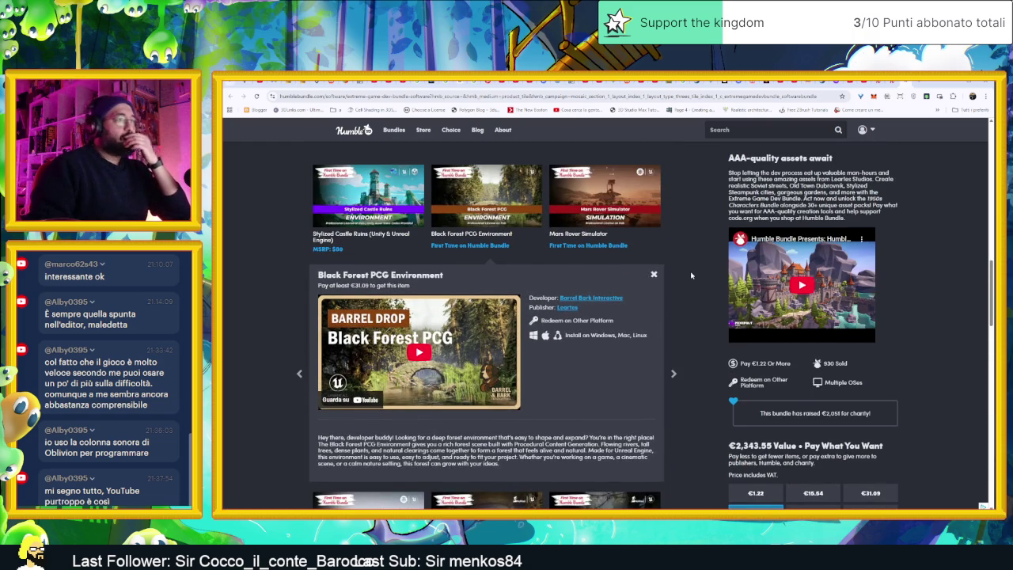
scroll(691, 275, up, 3)
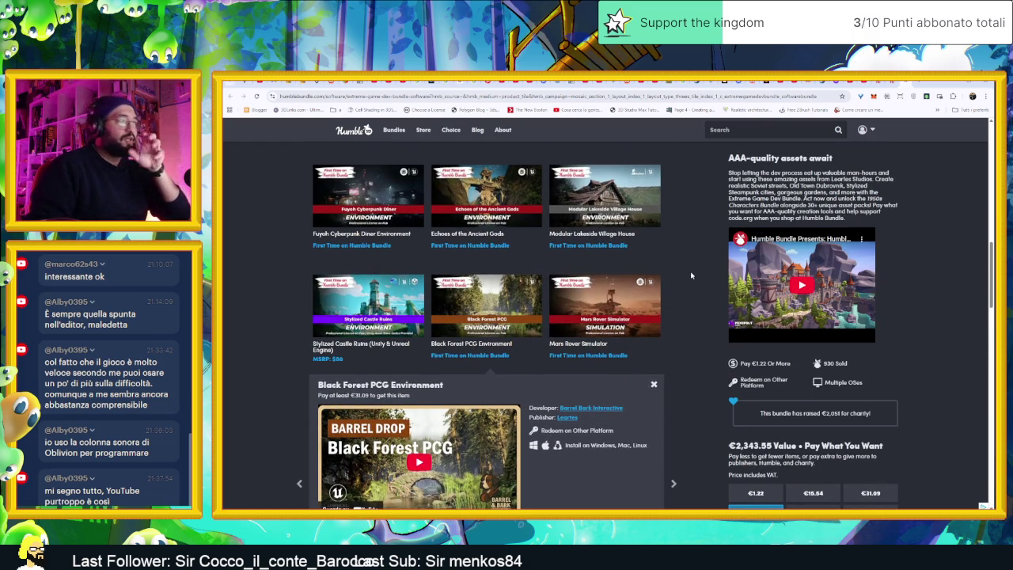
scroll(692, 276, up, 1)
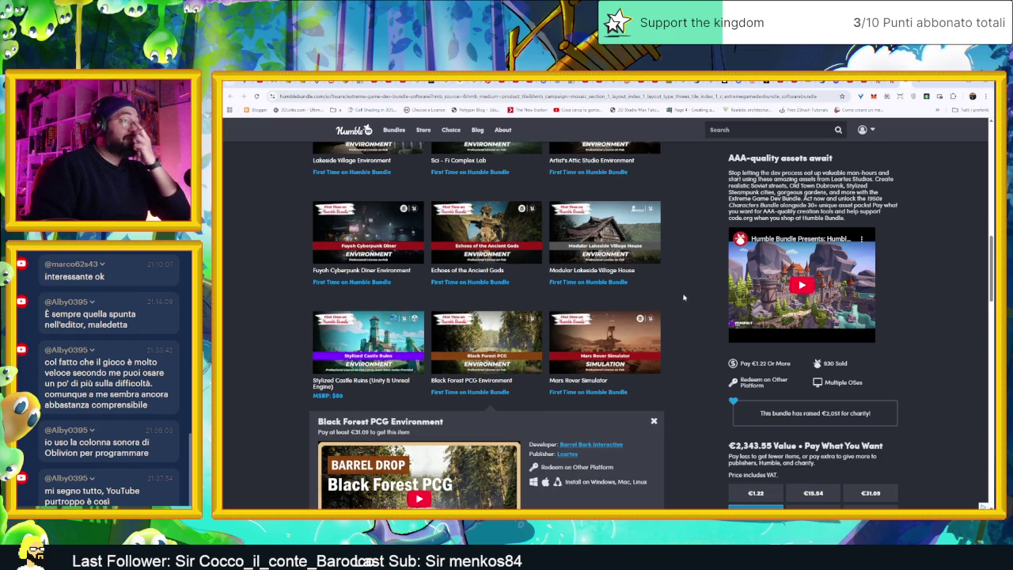
- Show the Stylized Castle Ruins details and return to the top of the bundle page
click(365, 339)
scroll(824, 300, up, 4)
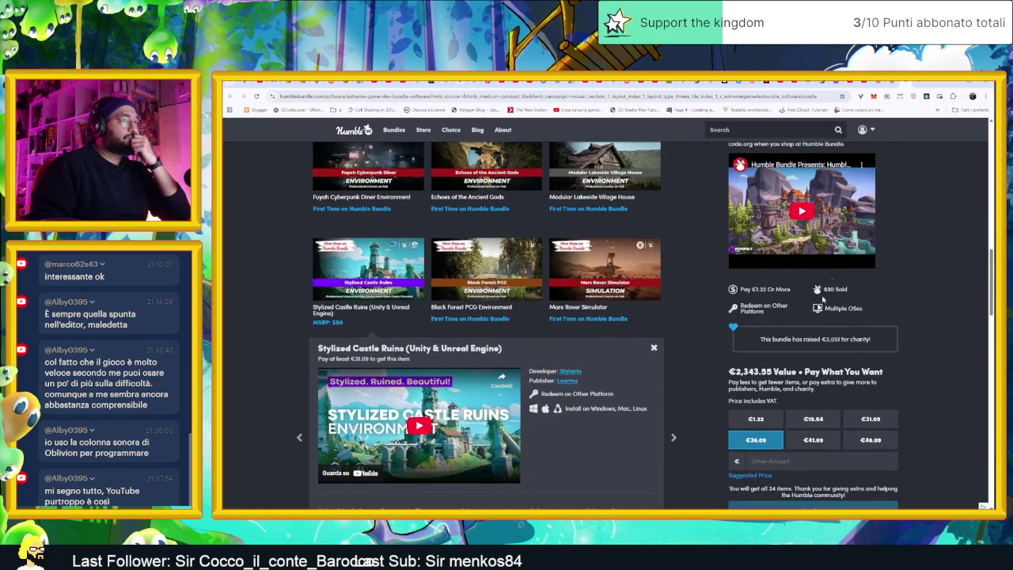
scroll(884, 241, up, 5)
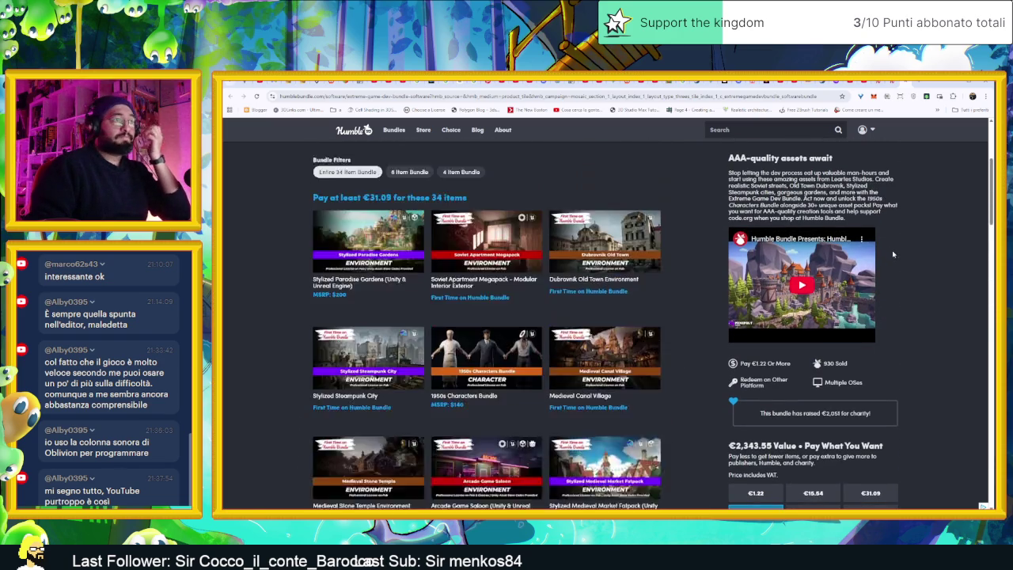
scroll(893, 254, up, 3)
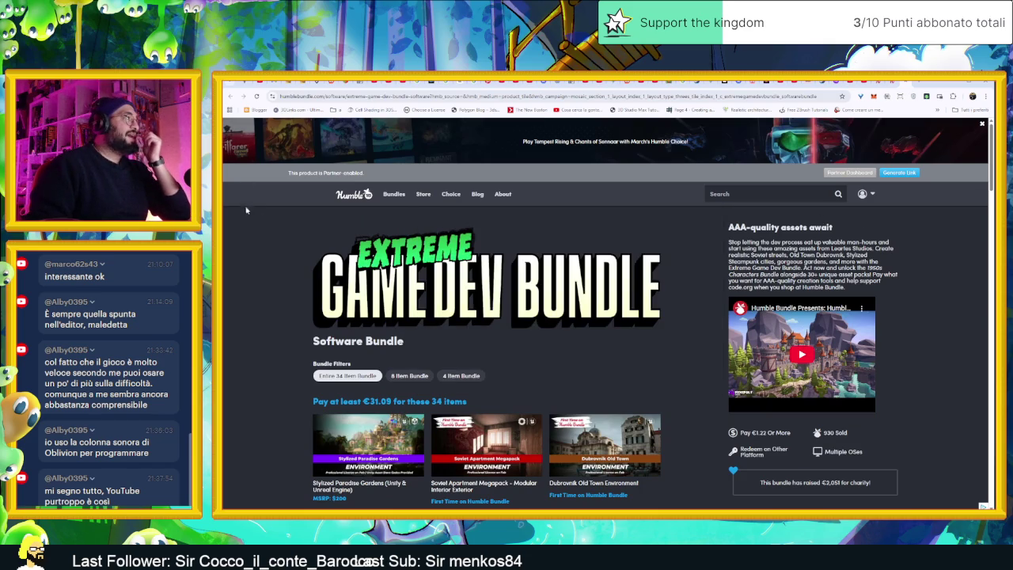
- Switch to the 3D Artist Tools Assets and Brushes Mega Bundle page and scan its top items
key(alt+Left)
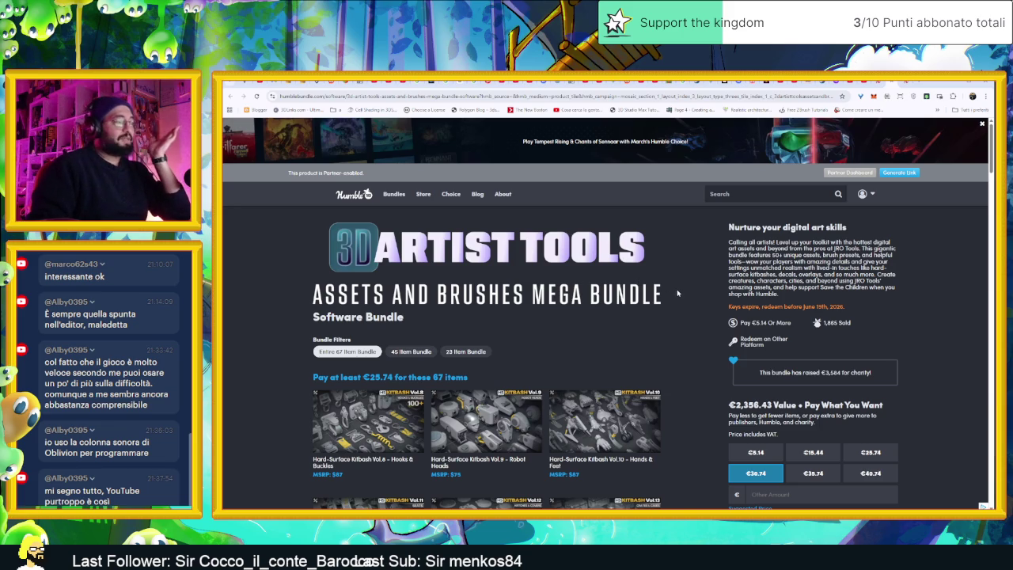
scroll(677, 293, down, 1)
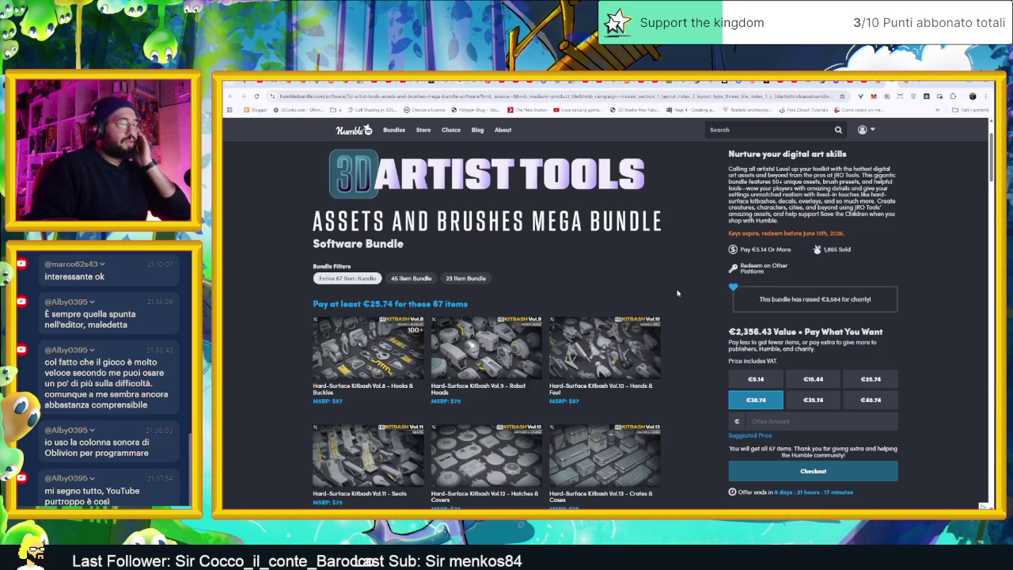
scroll(677, 292, down, 1)
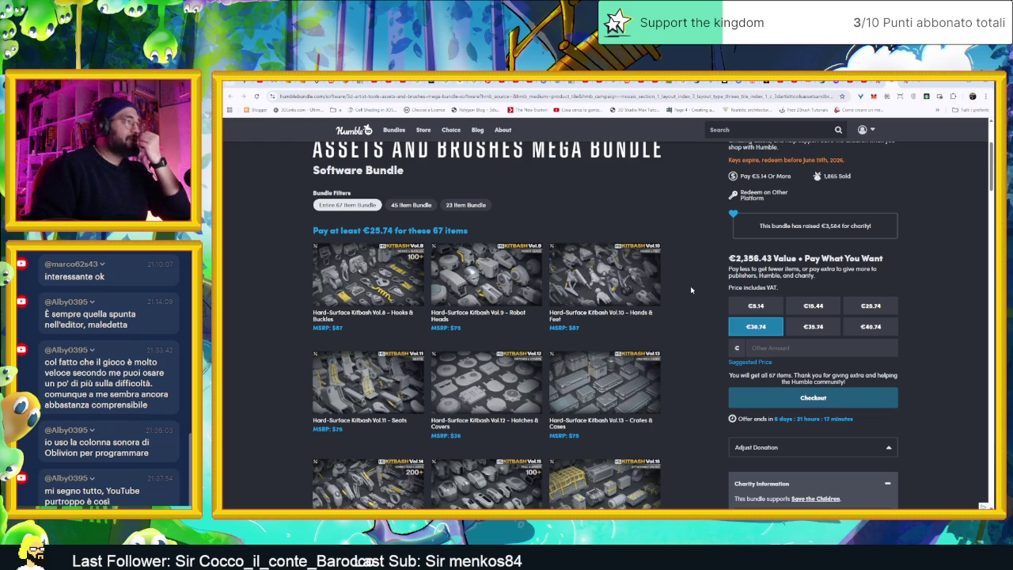
scroll(687, 290, up, 1)
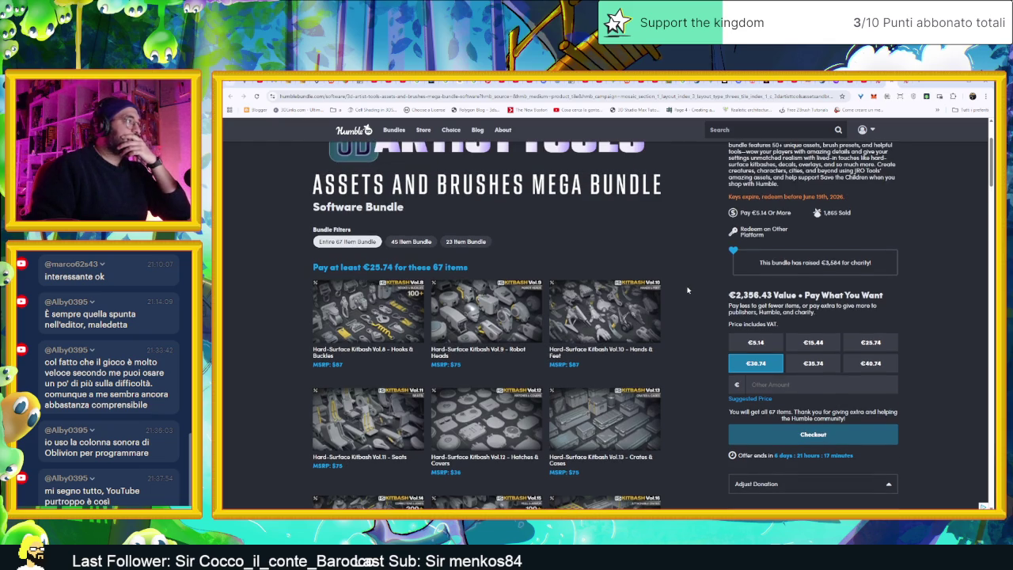
scroll(687, 290, up, 1)
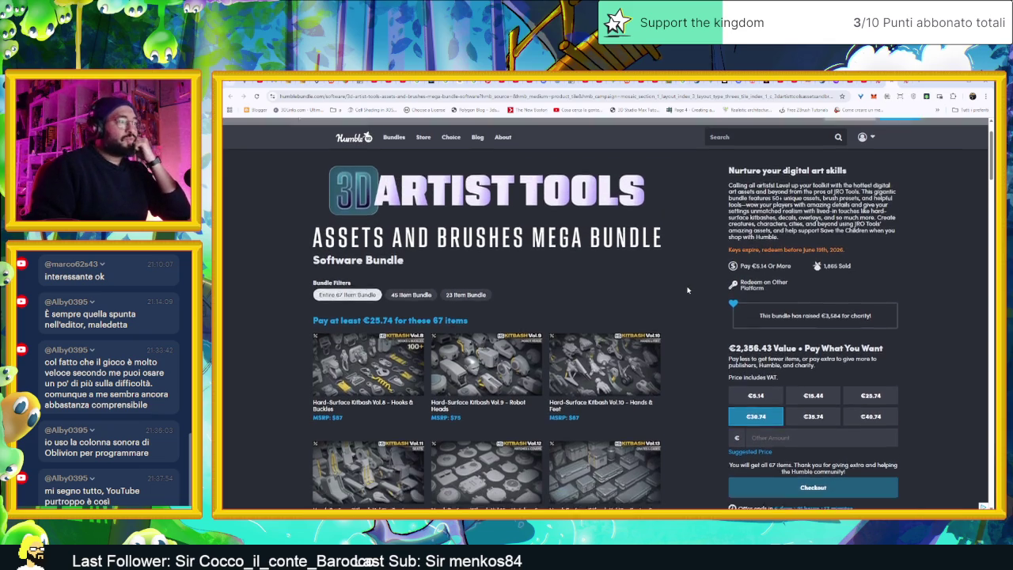
- Scroll down through the rest of the bundle's item grid
scroll(687, 289, down, 1)
scroll(687, 290, down, 1)
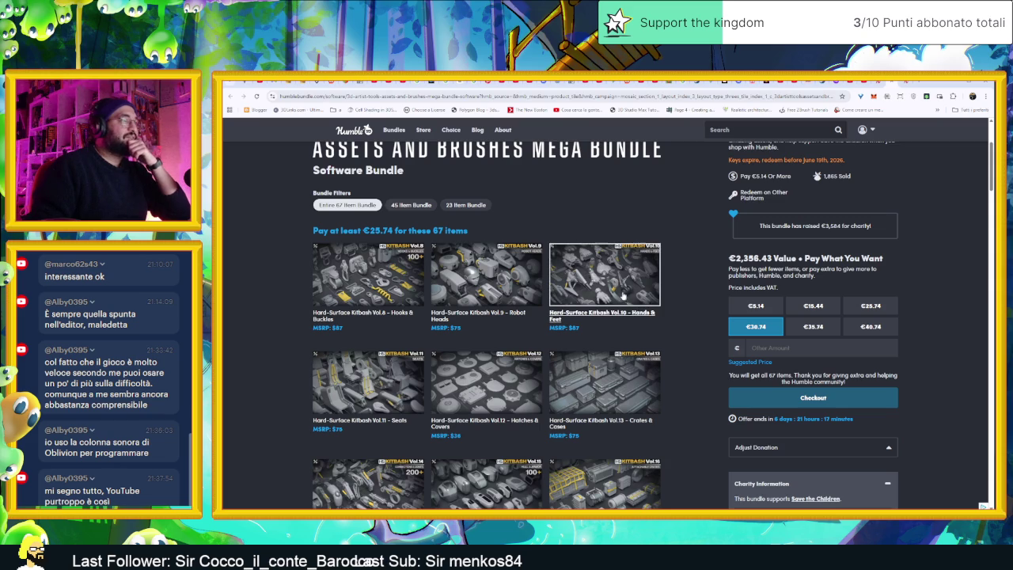
scroll(677, 325, down, 3)
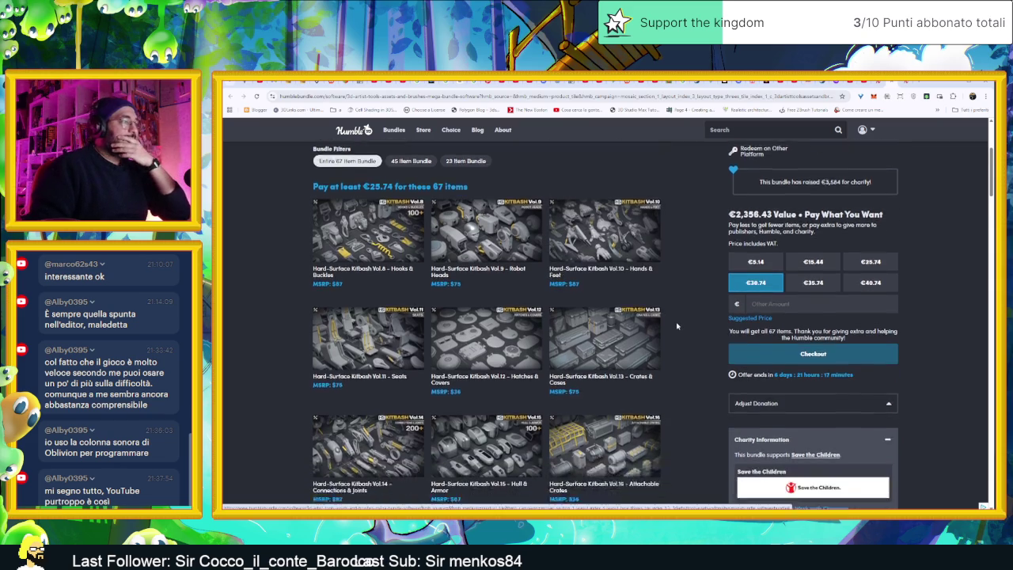
scroll(677, 325, down, 5)
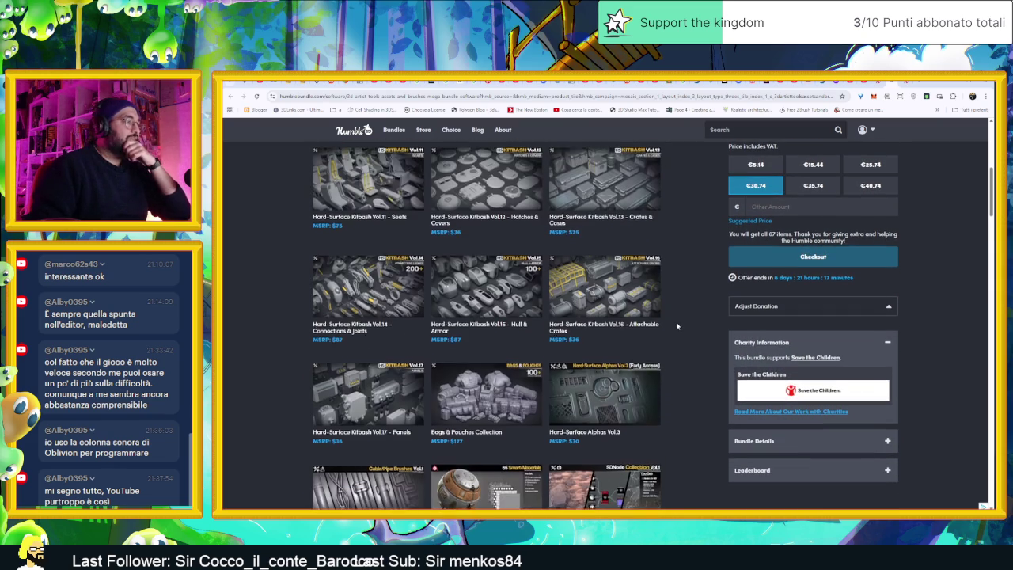
scroll(677, 326, down, 3)
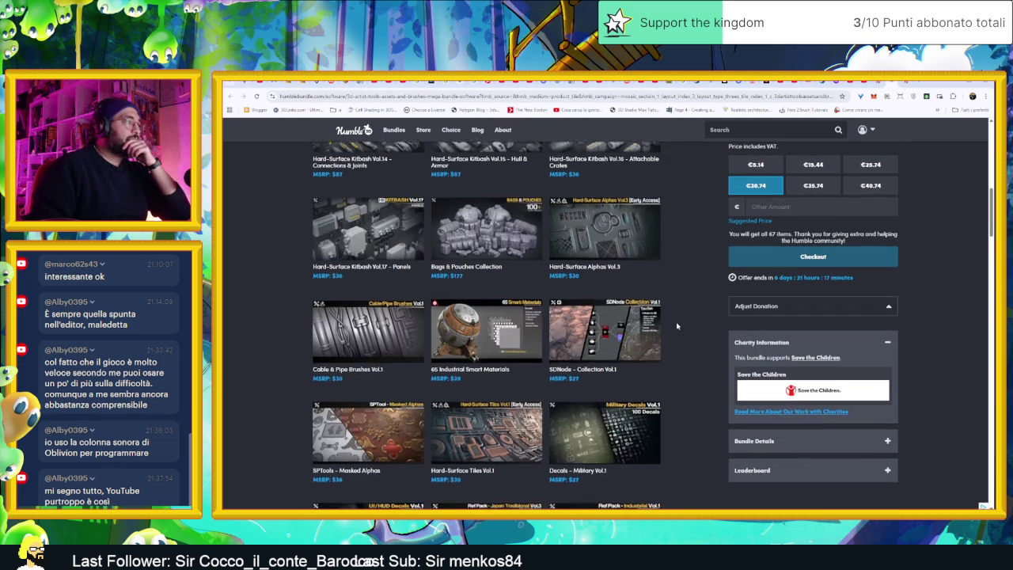
scroll(677, 326, down, 2)
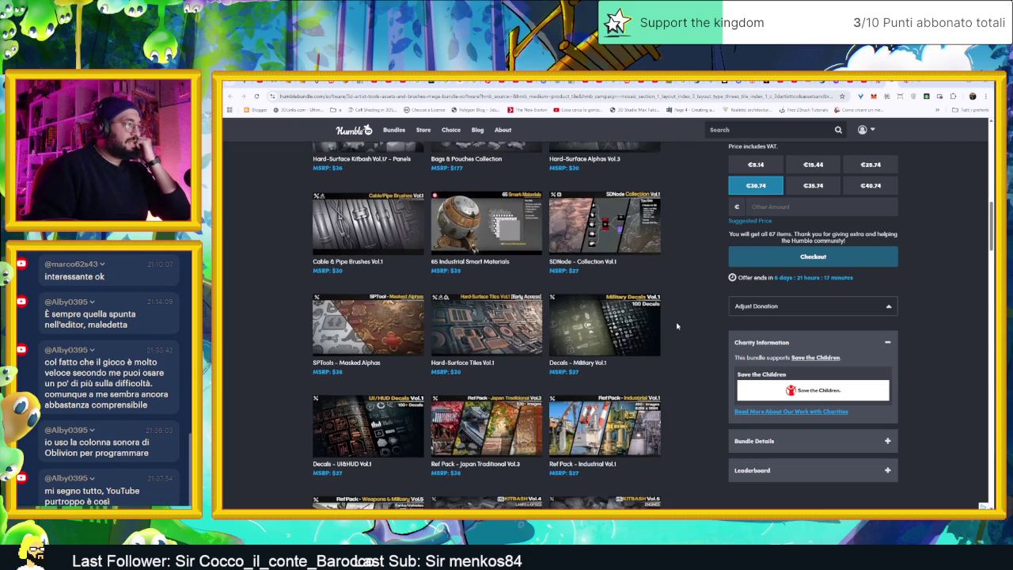
scroll(677, 325, down, 2)
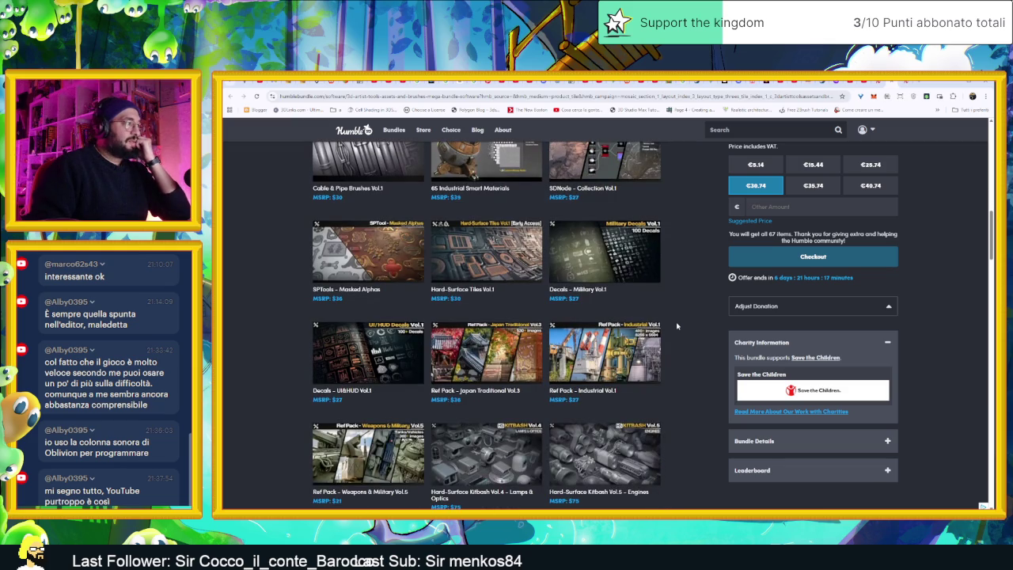
scroll(677, 326, down, 1)
scroll(677, 325, down, 1)
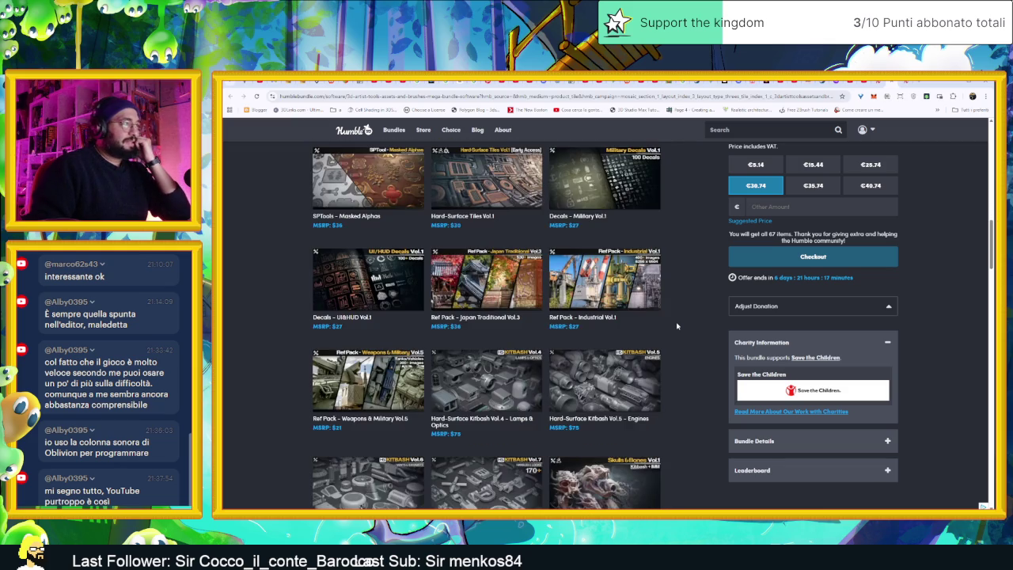
scroll(677, 325, down, 3)
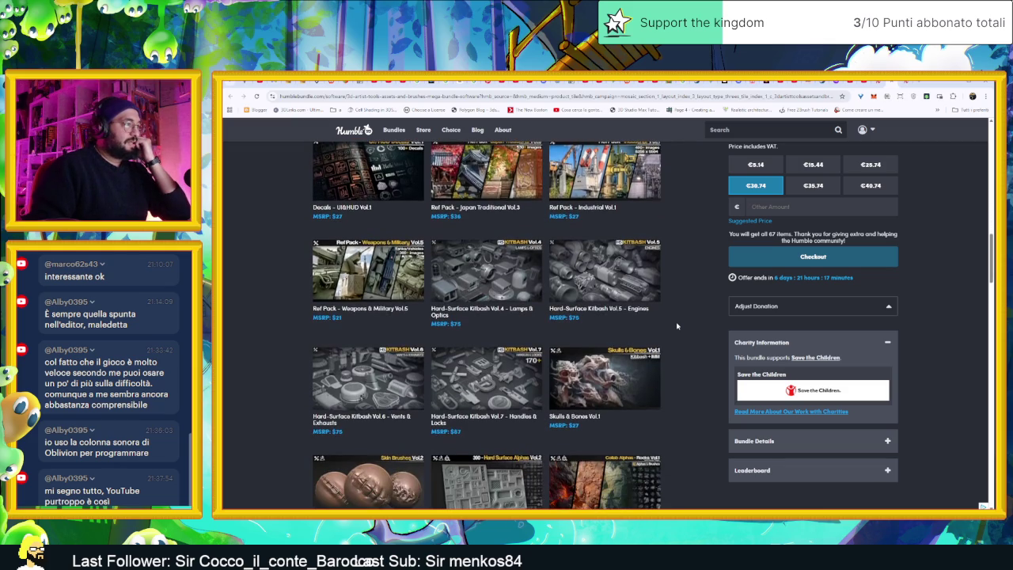
scroll(677, 325, down, 3)
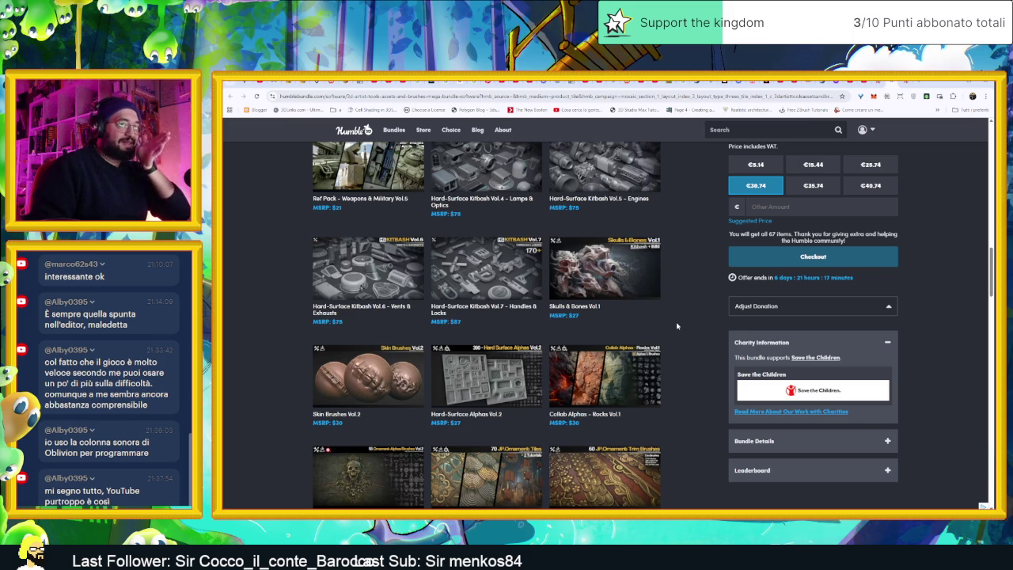
scroll(677, 325, down, 7)
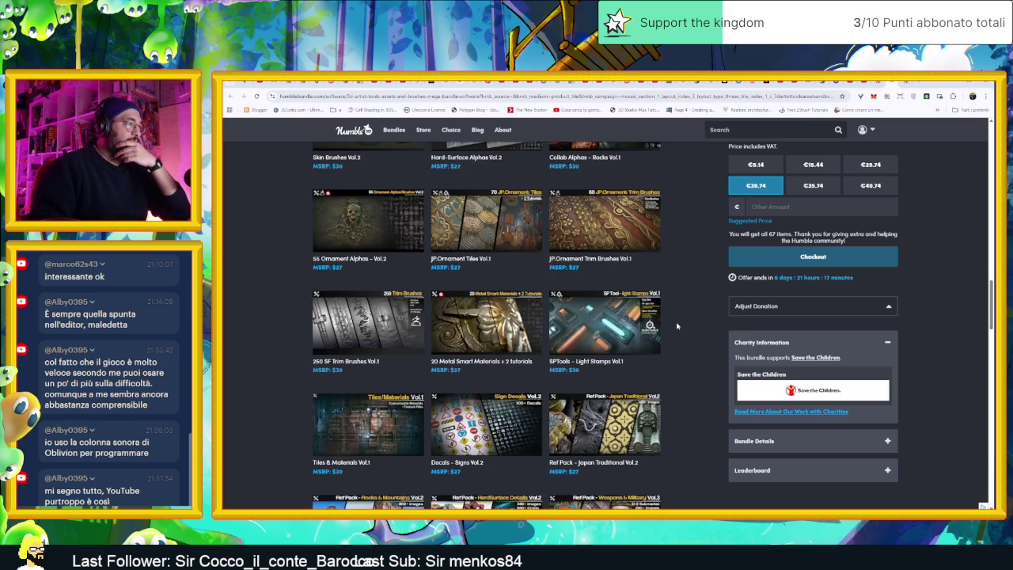
scroll(677, 326, down, 9)
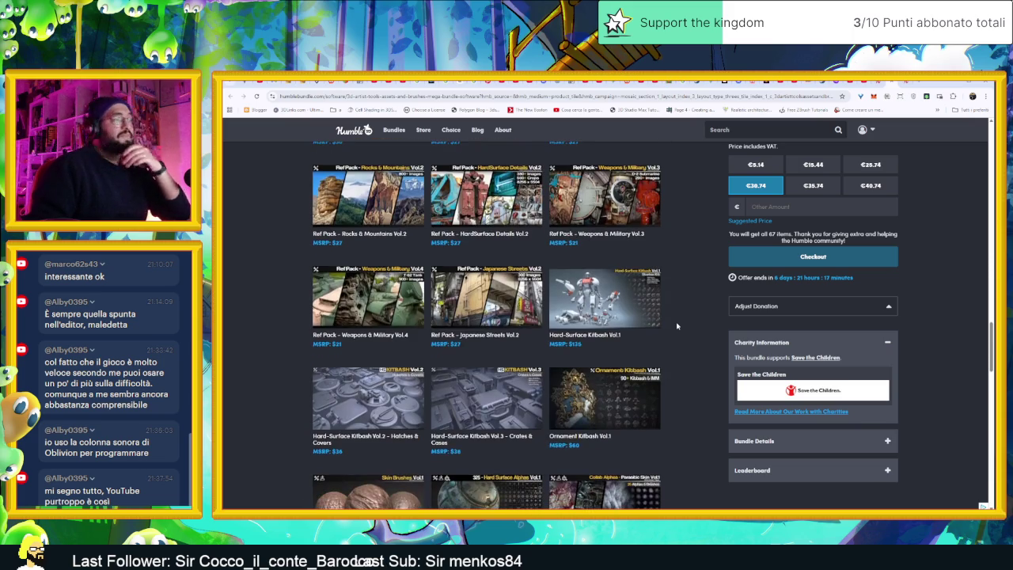
scroll(676, 325, down, 7)
scroll(675, 333, down, 8)
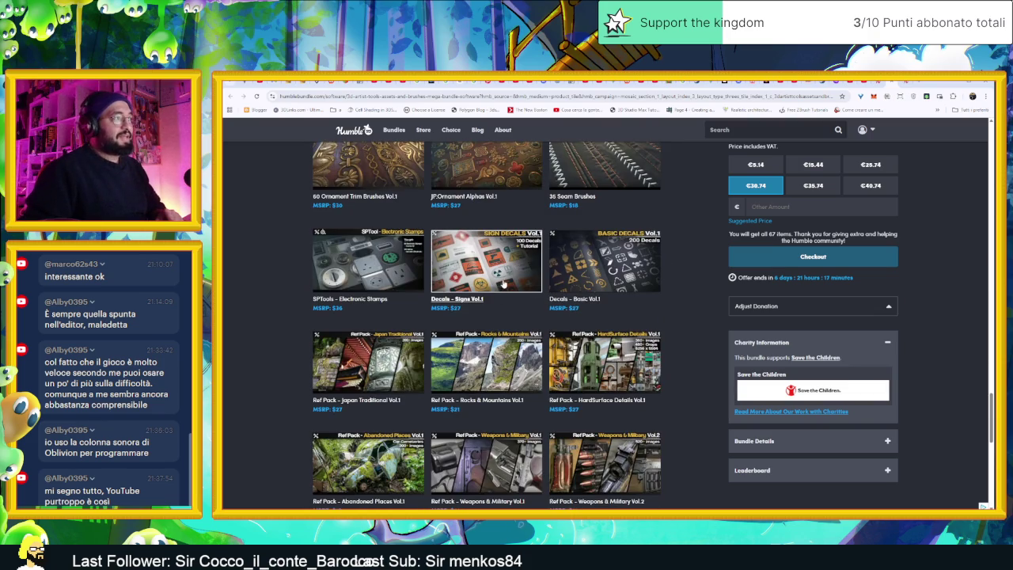
scroll(677, 308, down, 3)
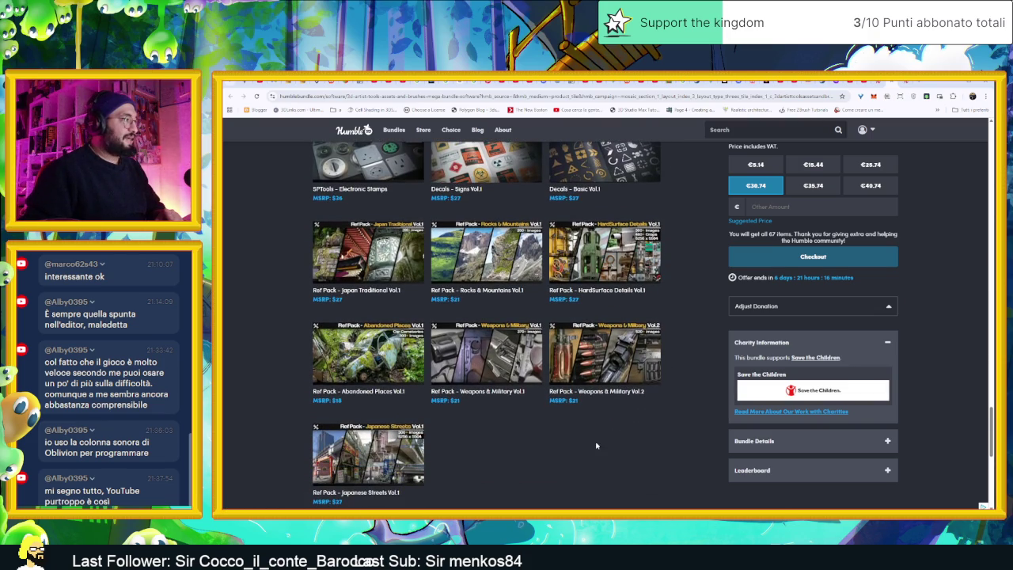
- Preview the Abandoned Places, Japanese Streets and HardSurface Details Vol.1 ref packs, then go back
click(401, 369)
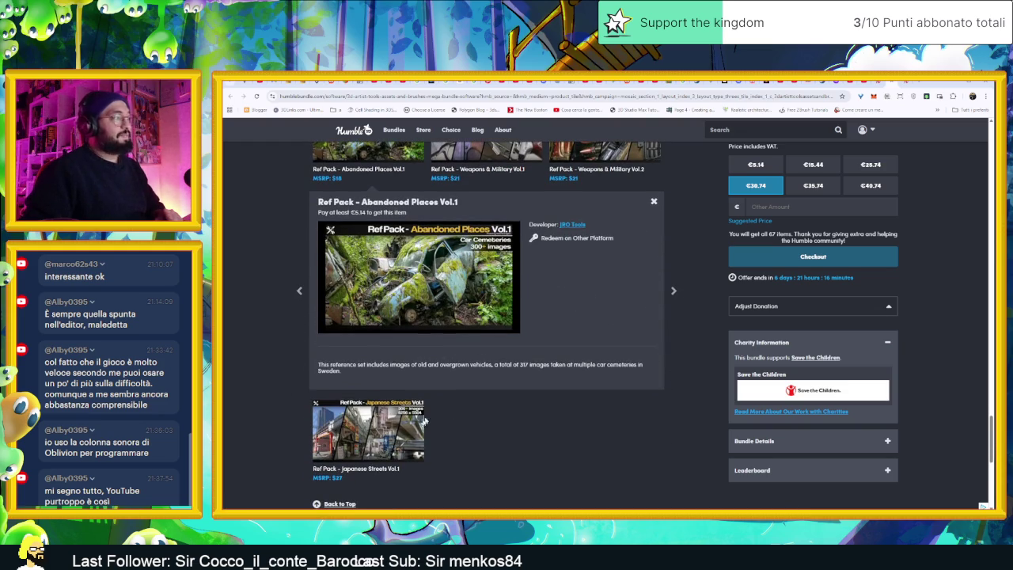
click(424, 421)
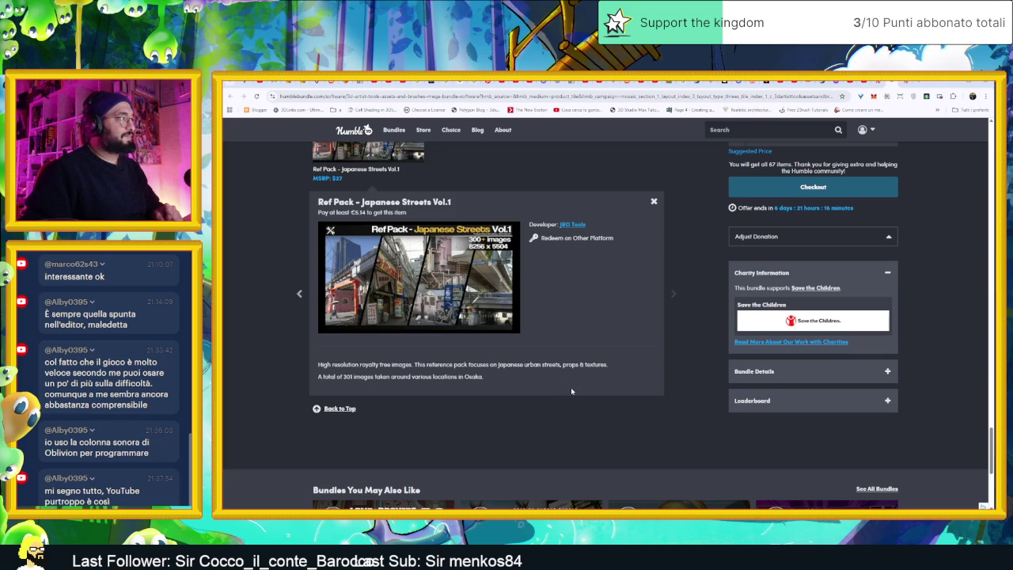
scroll(571, 387, up, 4)
scroll(642, 385, up, 5)
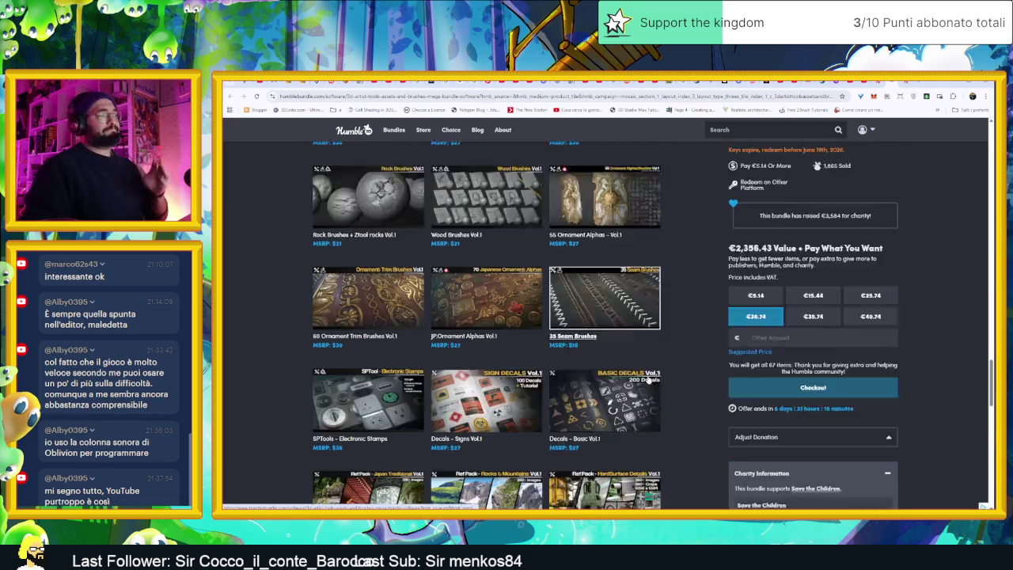
click(605, 443)
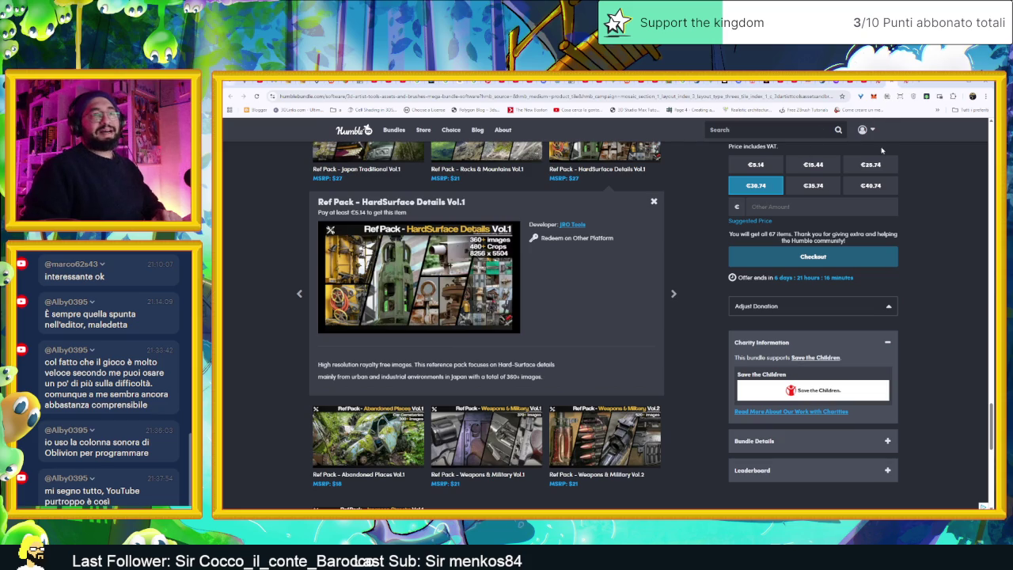
key(alt+Left)
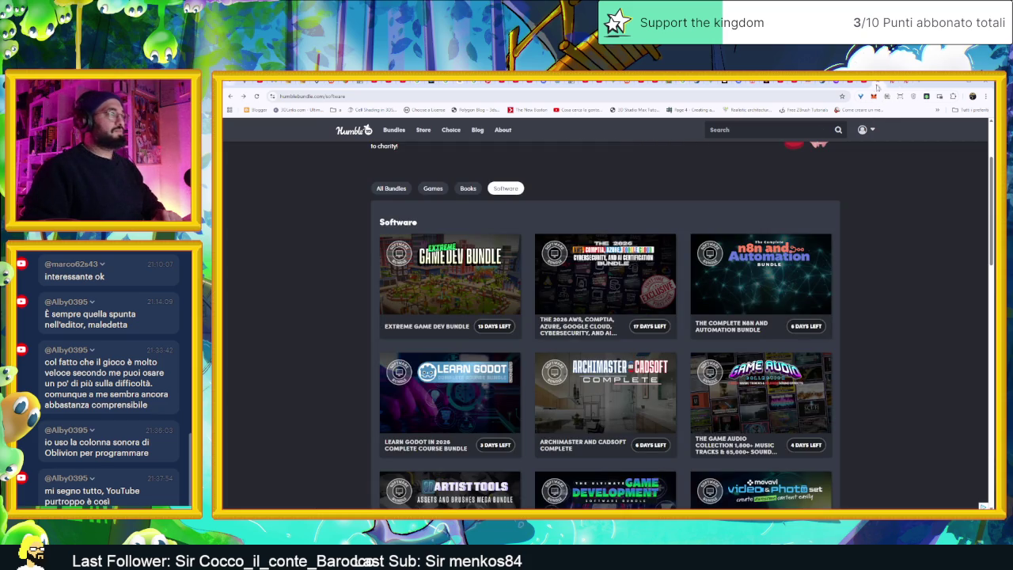
- Open a new tab and load the gamedevmarket.net dashboard from the 'ga' suggestion
click(906, 83)
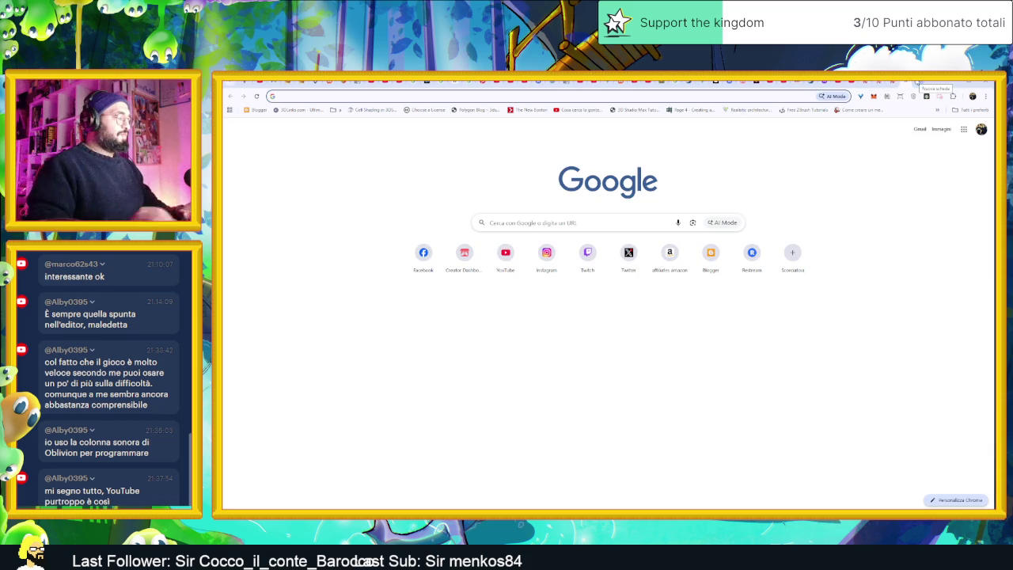
text(gam)
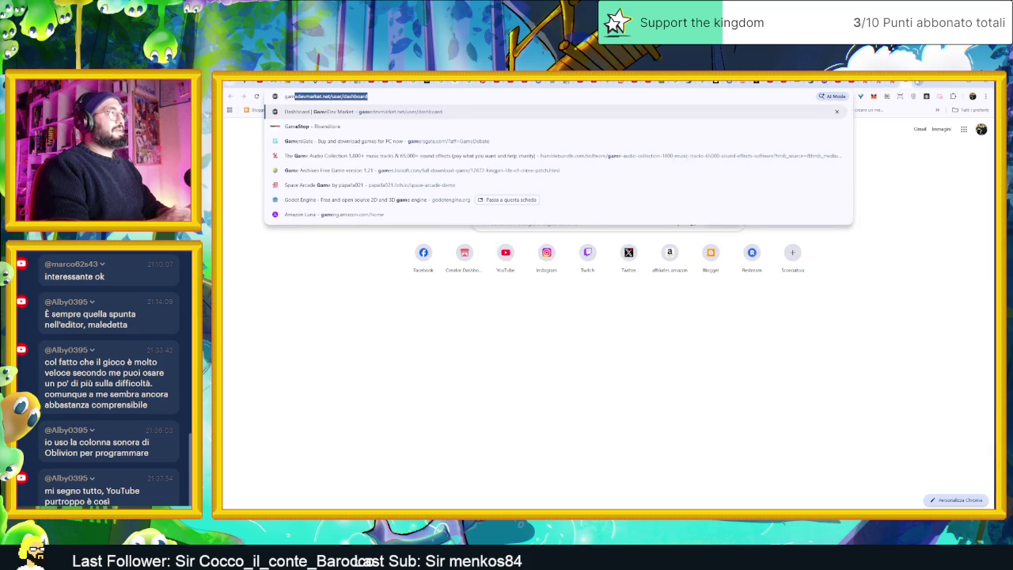
key(Return)
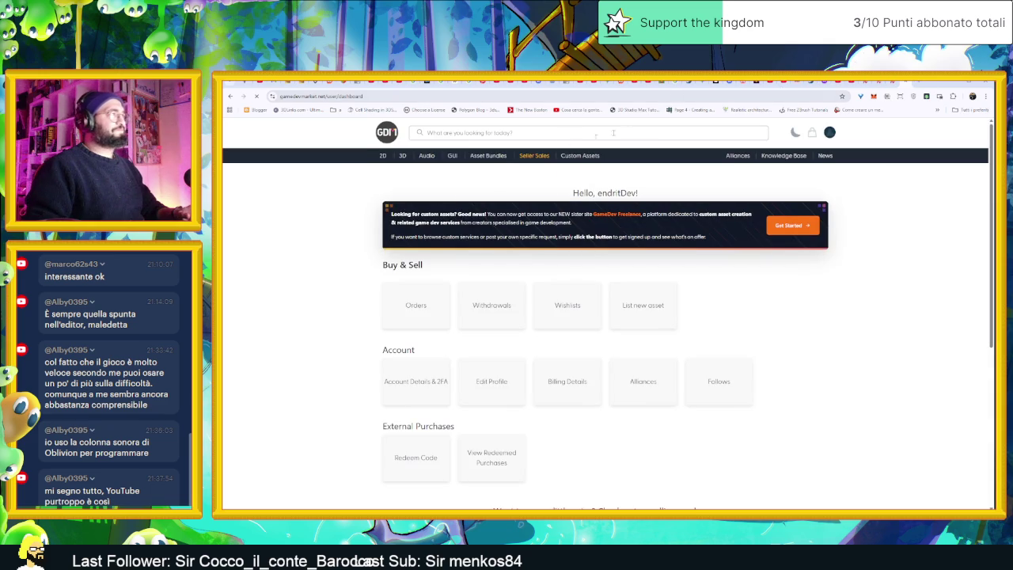
- Open GameDev Market's 2D category and scroll through the paid asset listings
click(402, 156)
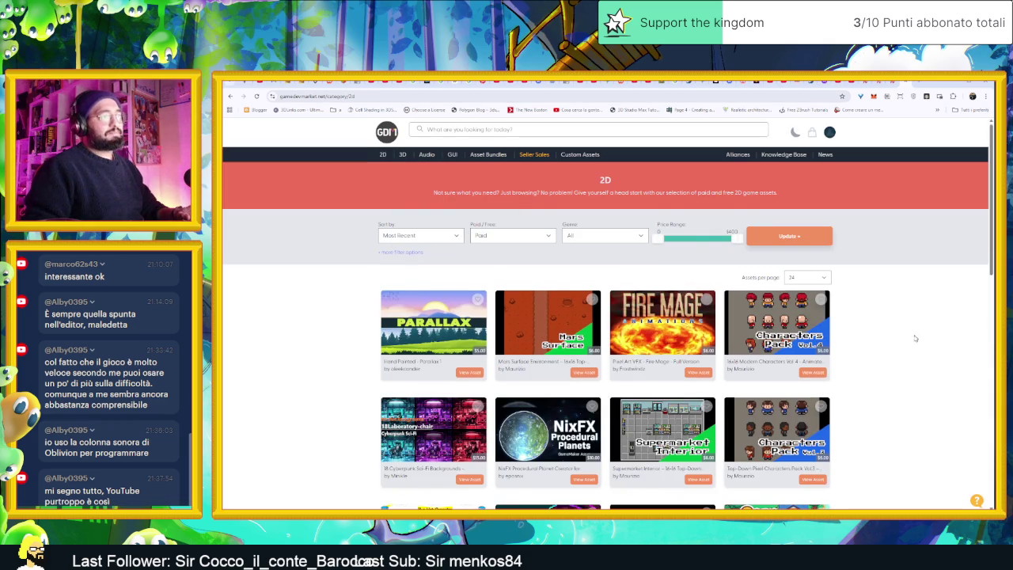
scroll(915, 338, down, 4)
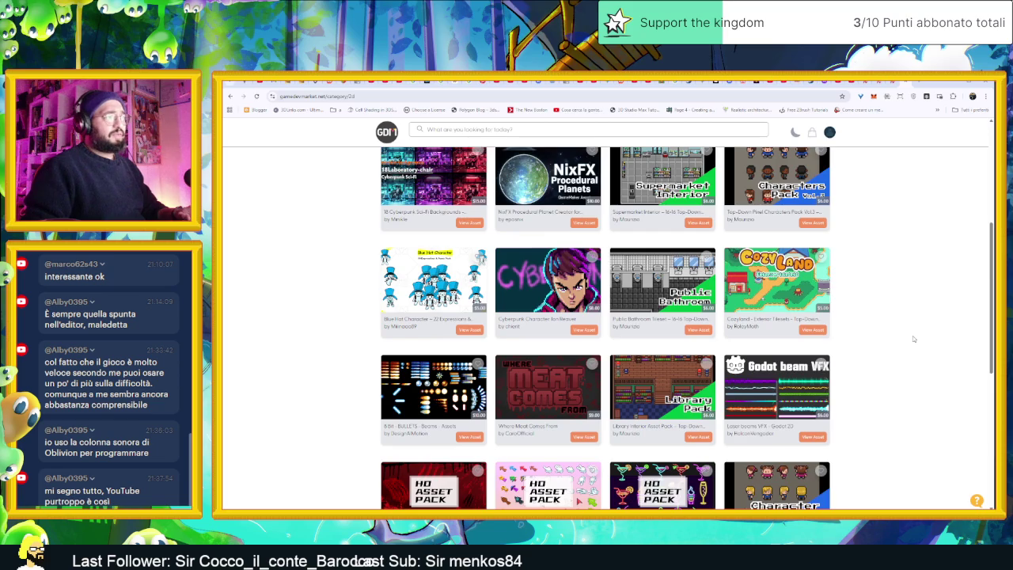
scroll(914, 339, down, 5)
scroll(912, 338, up, 5)
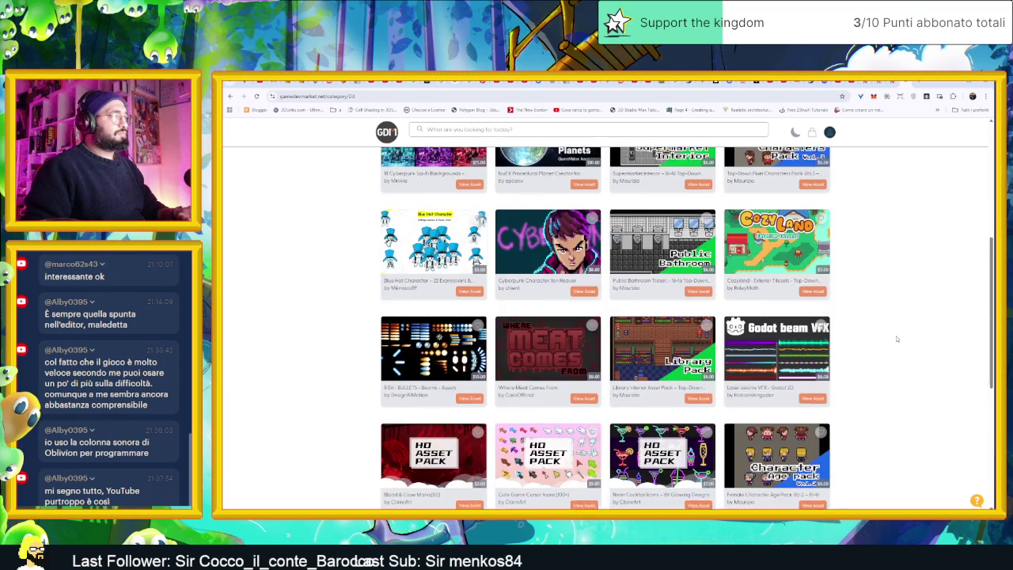
scroll(897, 339, down, 1)
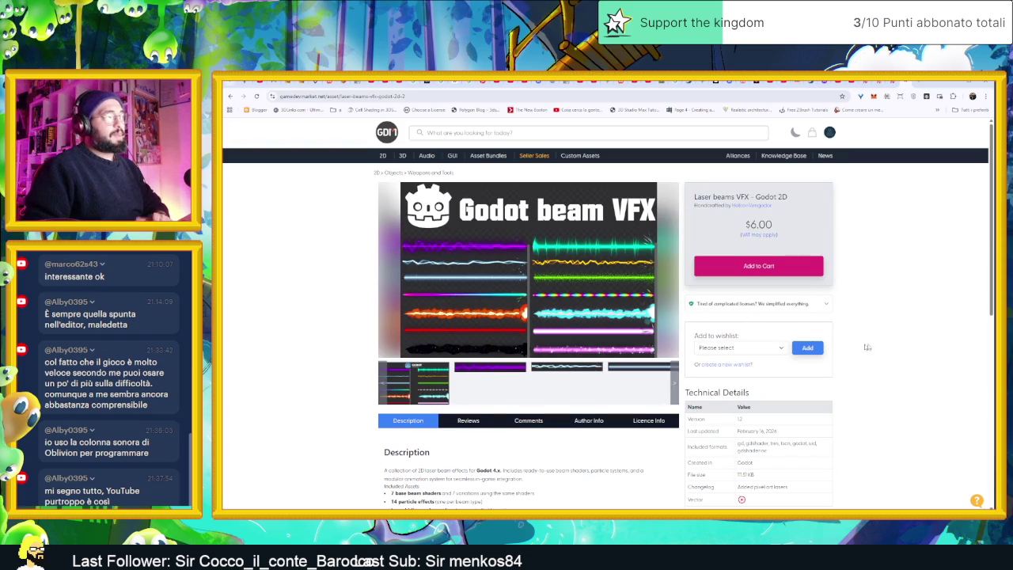
- Enlarge and close the purple beam preview, then dismiss the 10% discount popup
scroll(468, 346, down, 2)
click(513, 301)
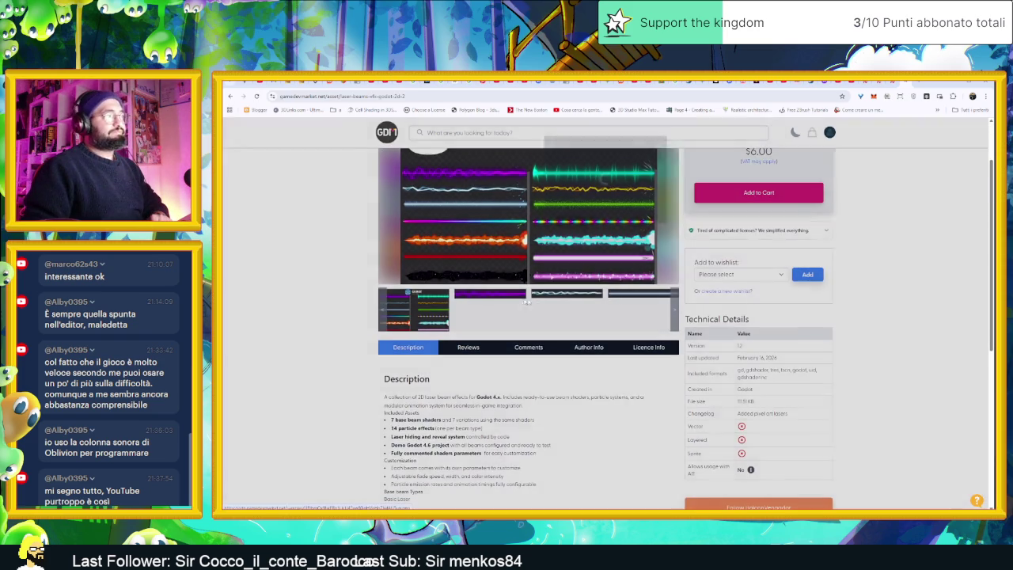
click(599, 315)
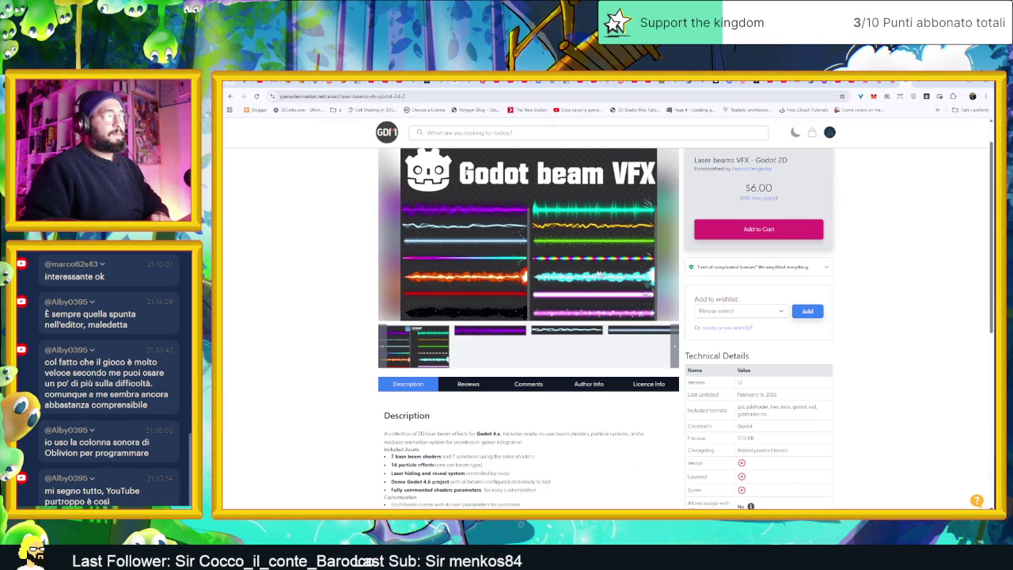
scroll(588, 287, up, 1)
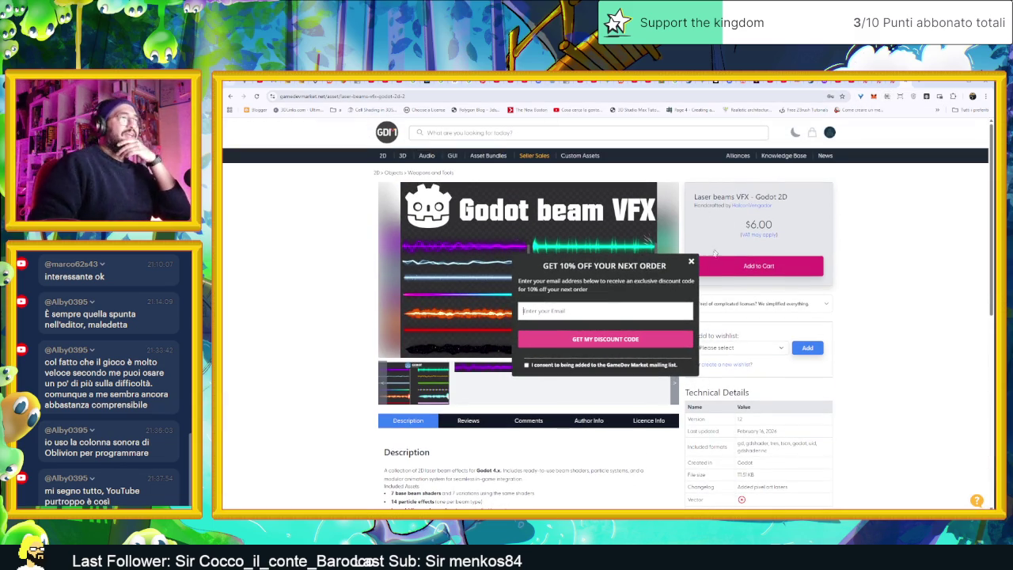
click(691, 263)
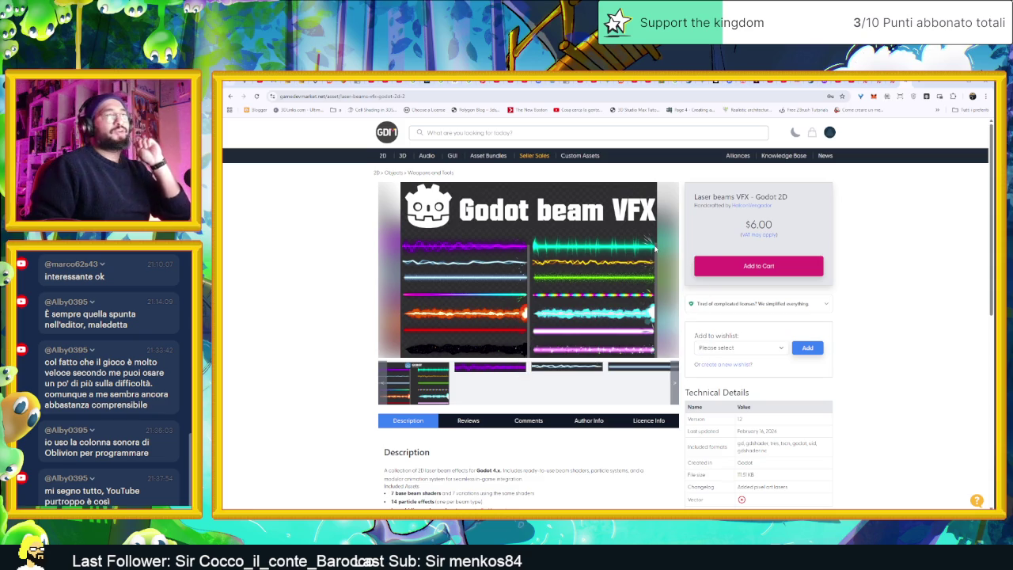
- Move through the YouTube tabs to the '16 bit remix' results
scroll(639, 251, down, 1)
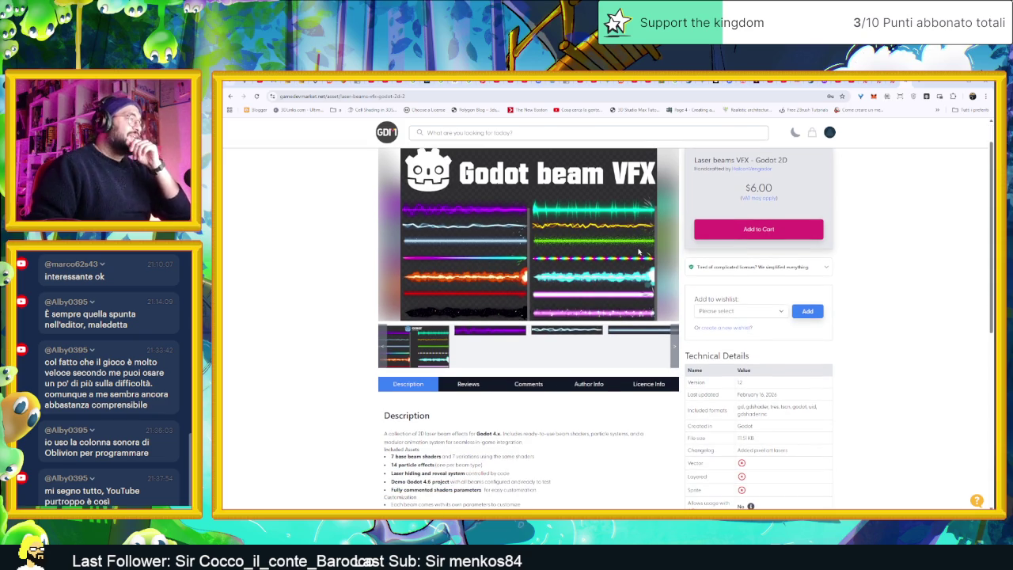
scroll(639, 252, down, 1)
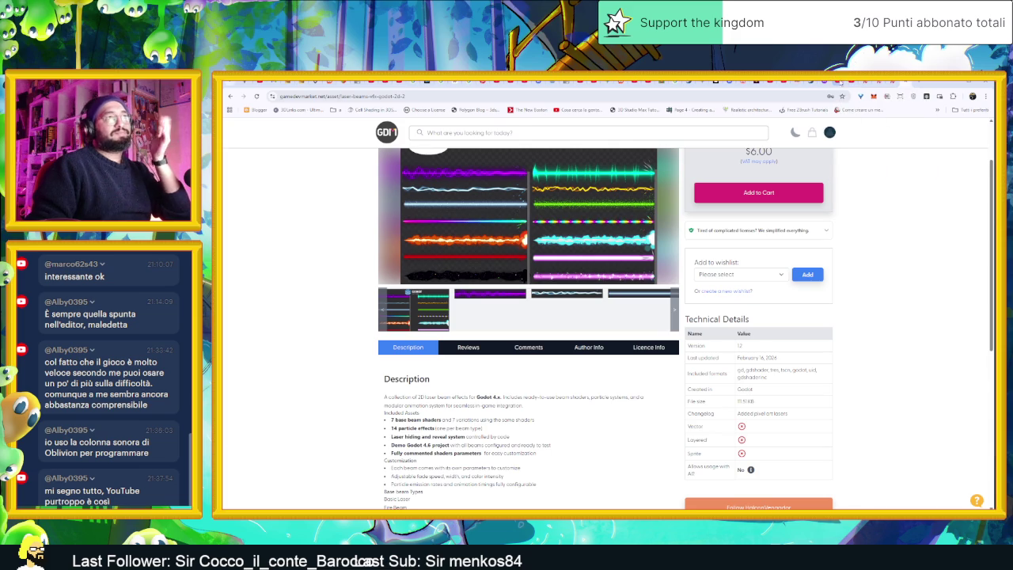
click(848, 83)
click(854, 83)
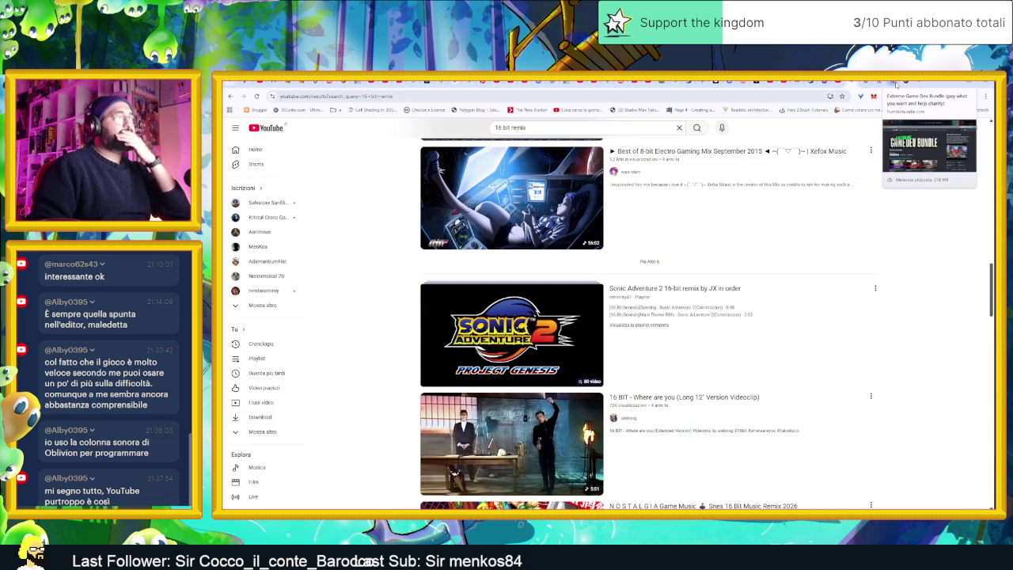
- Open the 16-BIT Wave retrowave mix from the YouTube results
scroll(821, 199, up, 2)
scroll(824, 199, up, 10)
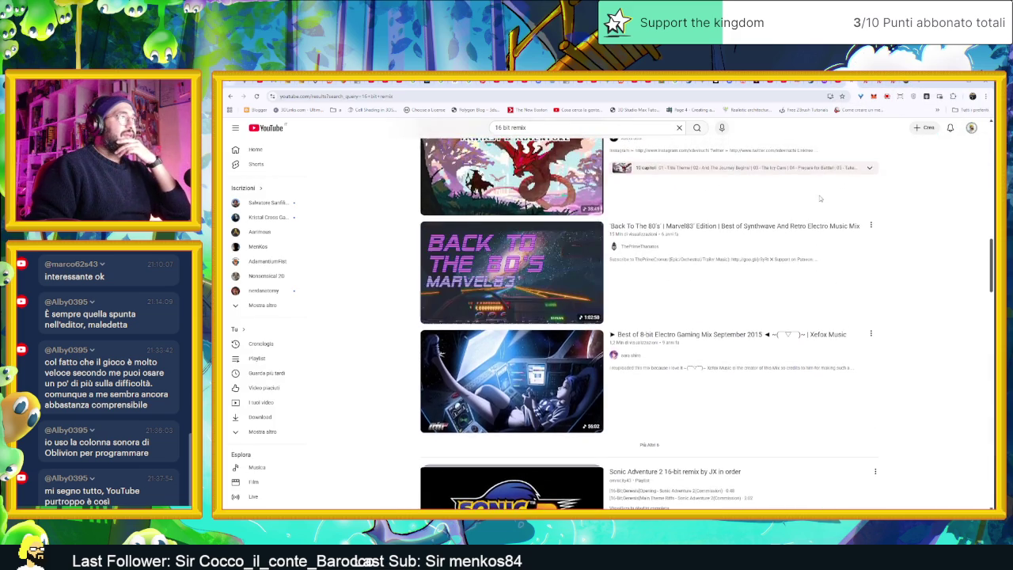
scroll(830, 199, up, 5)
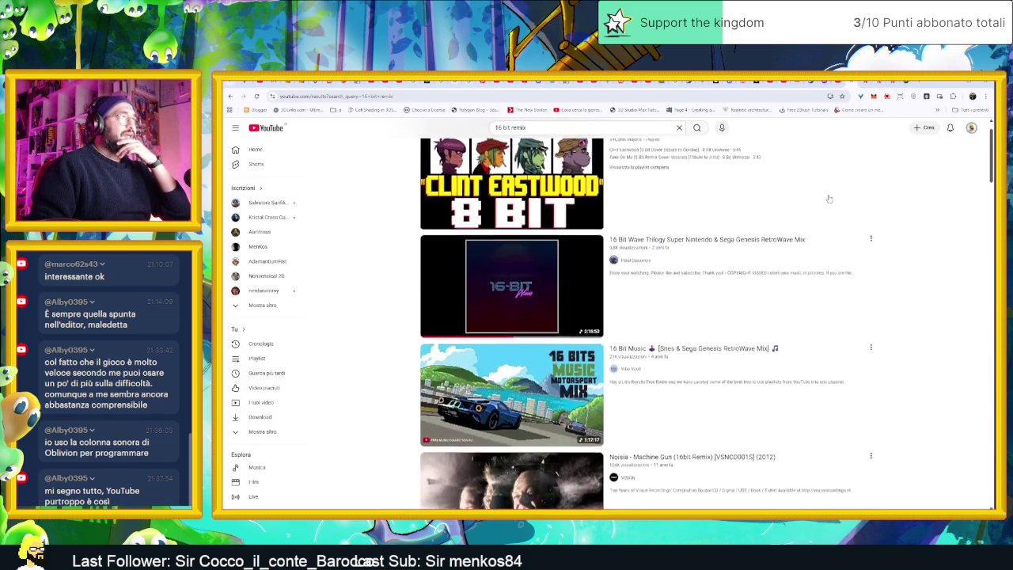
click(750, 359)
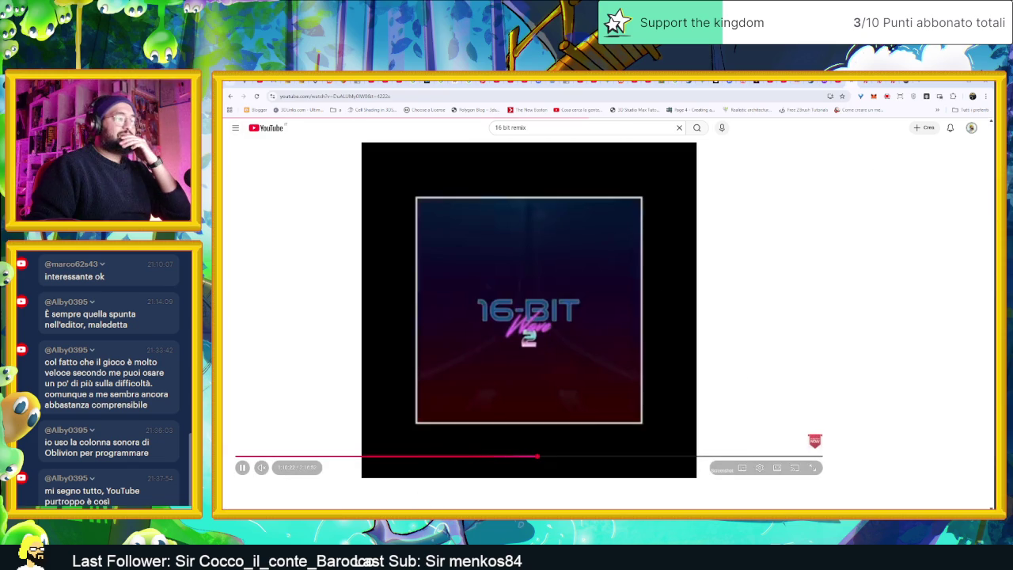
- Restart the mix from the beginning and minimize the browser to reveal Godot
key(alt+Tab)
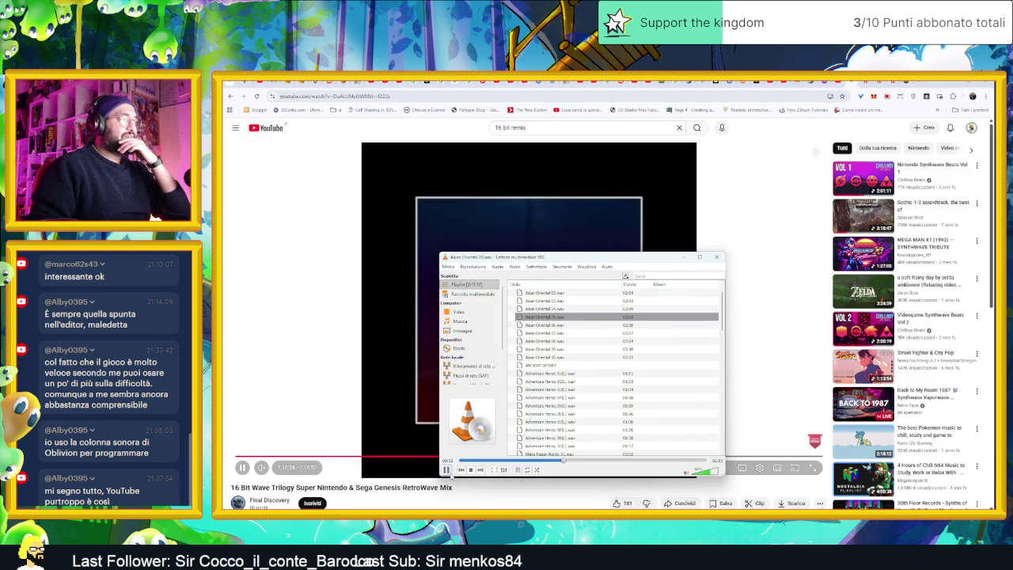
click(422, 434)
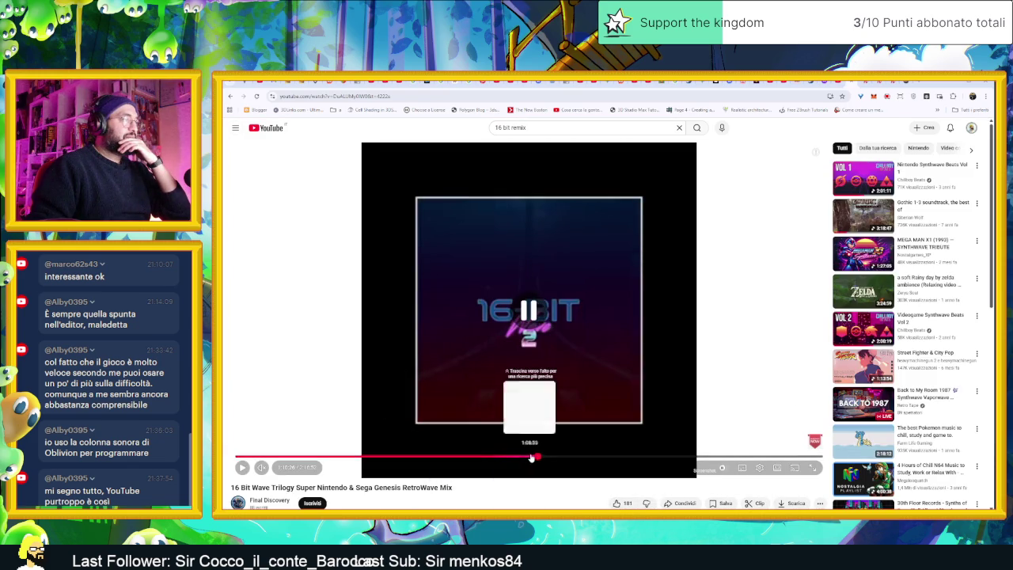
click(237, 457)
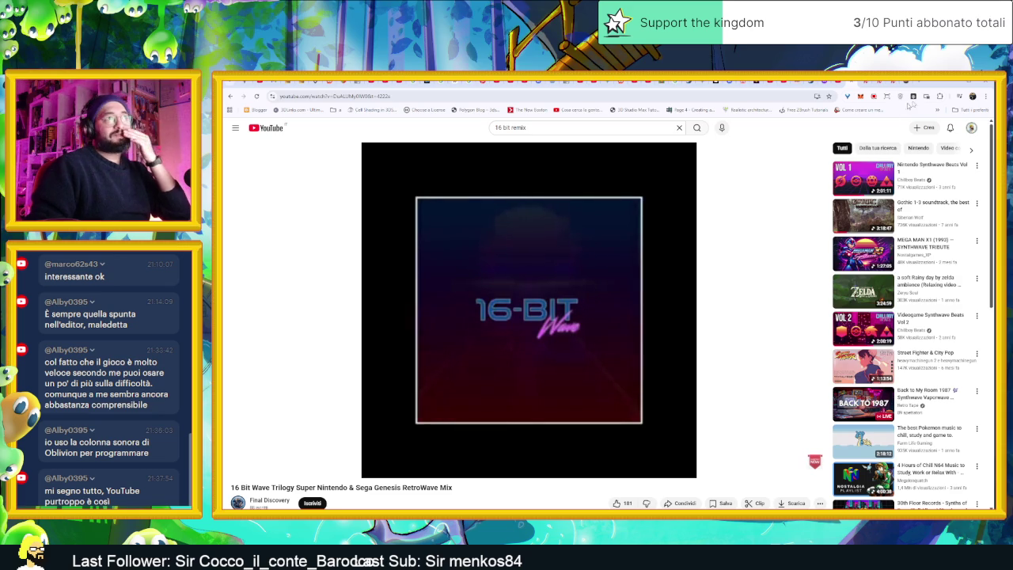
click(955, 84)
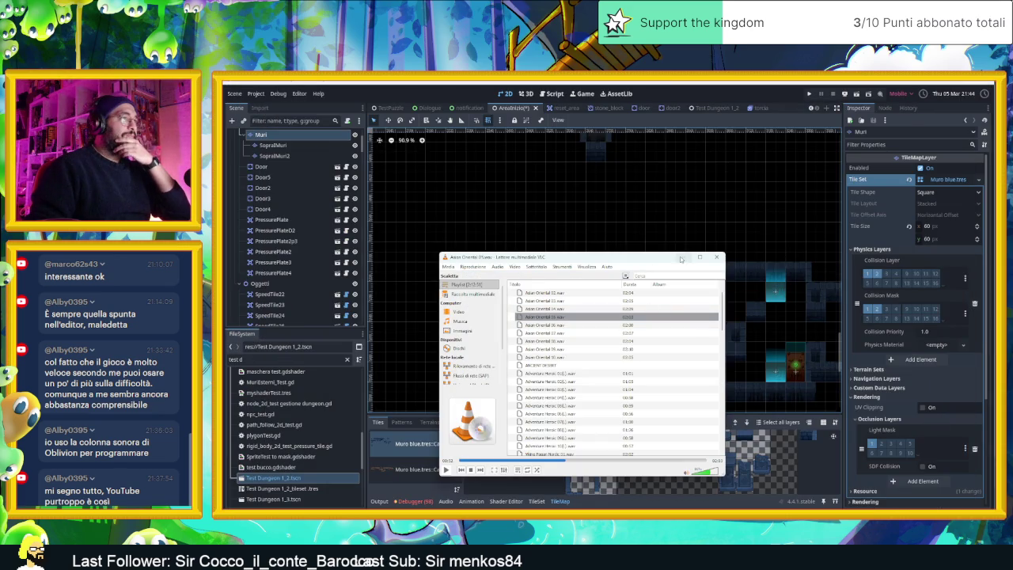
- Bring the Godot editor forward and zoom around the dungeon tilemap to survey the map
click(679, 250)
drag(755, 331, 657, 296)
drag(582, 298, 650, 311)
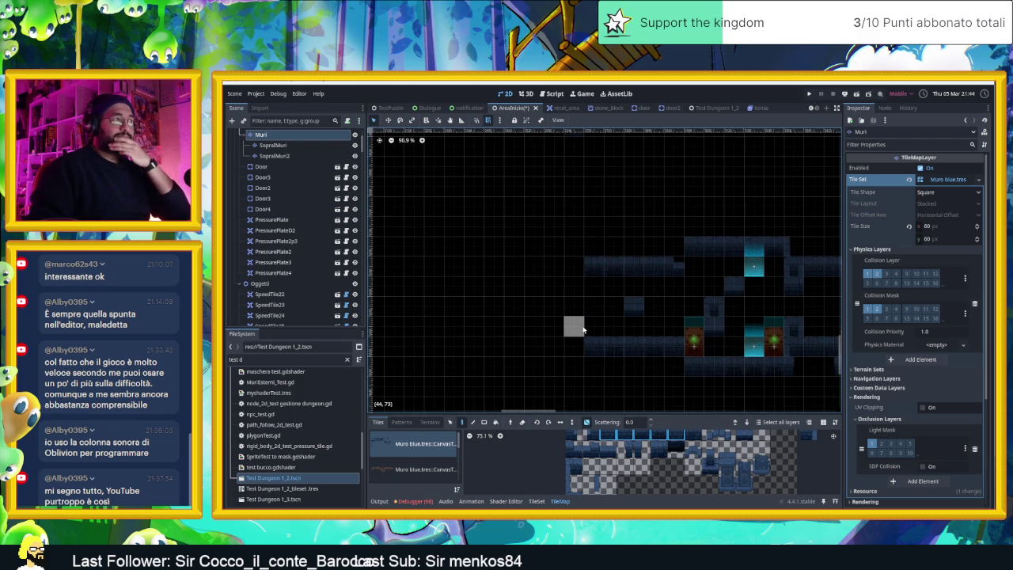
scroll(610, 324, down, 10)
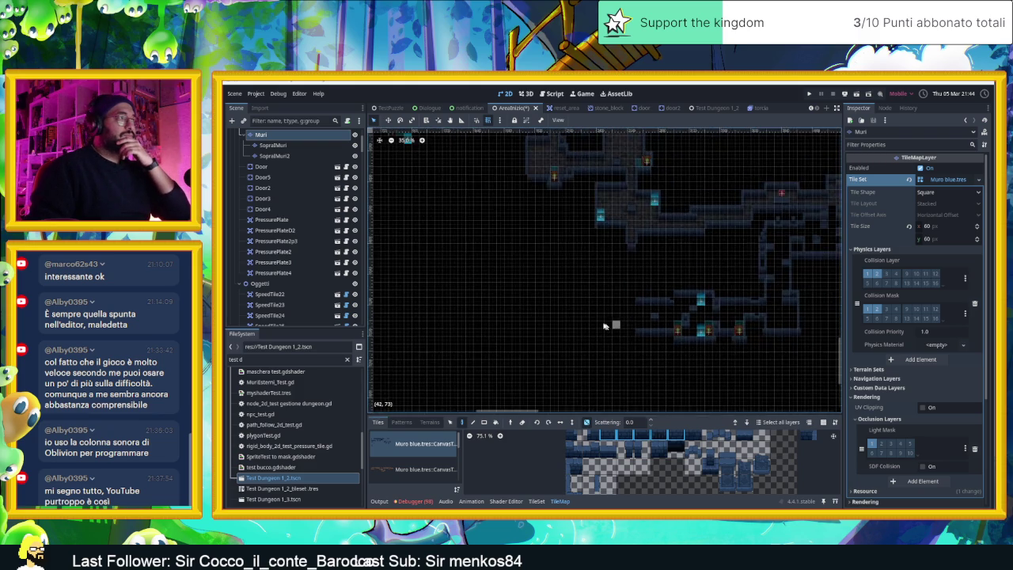
scroll(604, 326, down, 3)
drag(578, 320, 598, 326)
scroll(642, 337, up, 3)
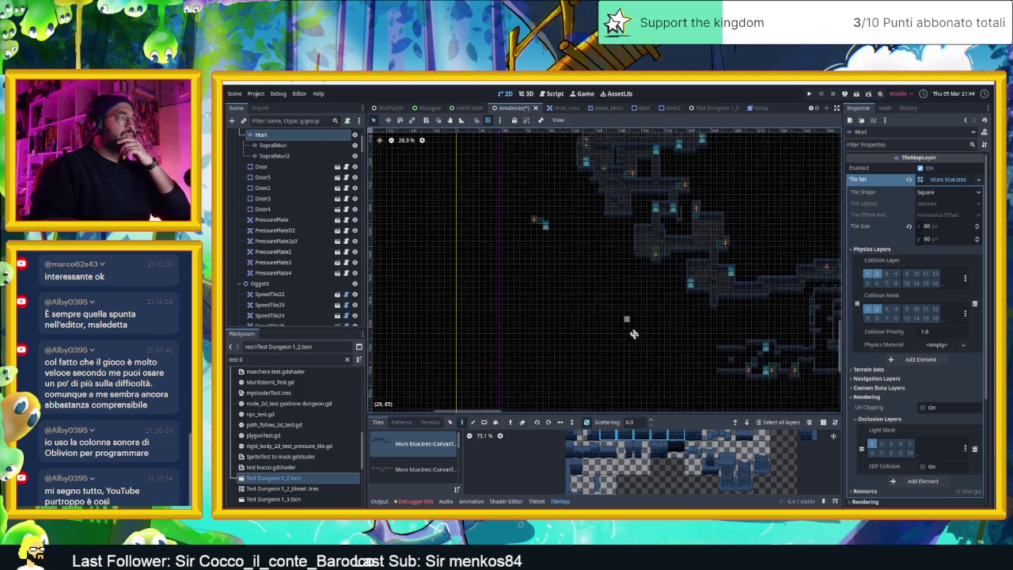
scroll(642, 337, left, 2)
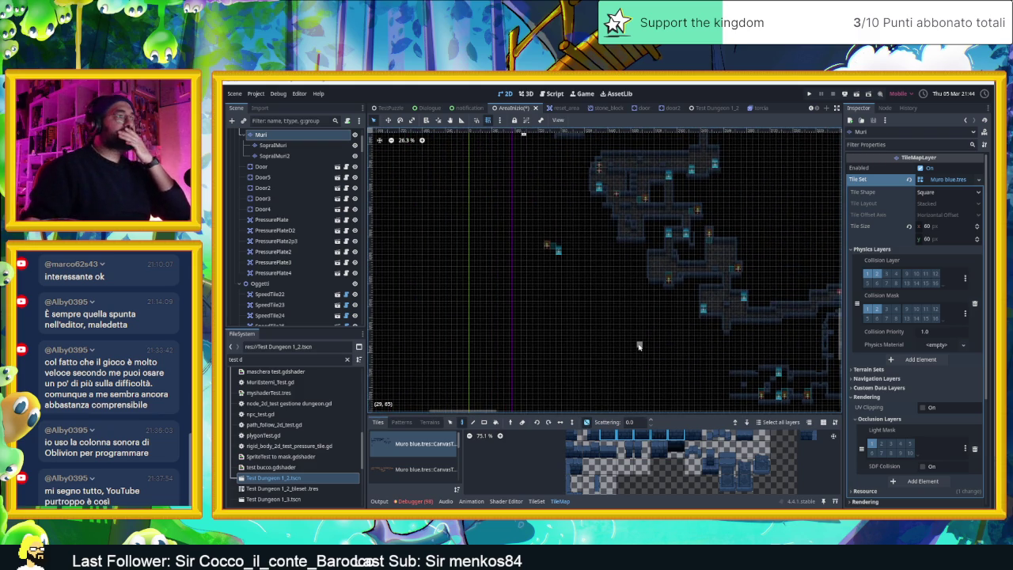
scroll(641, 346, down, 1)
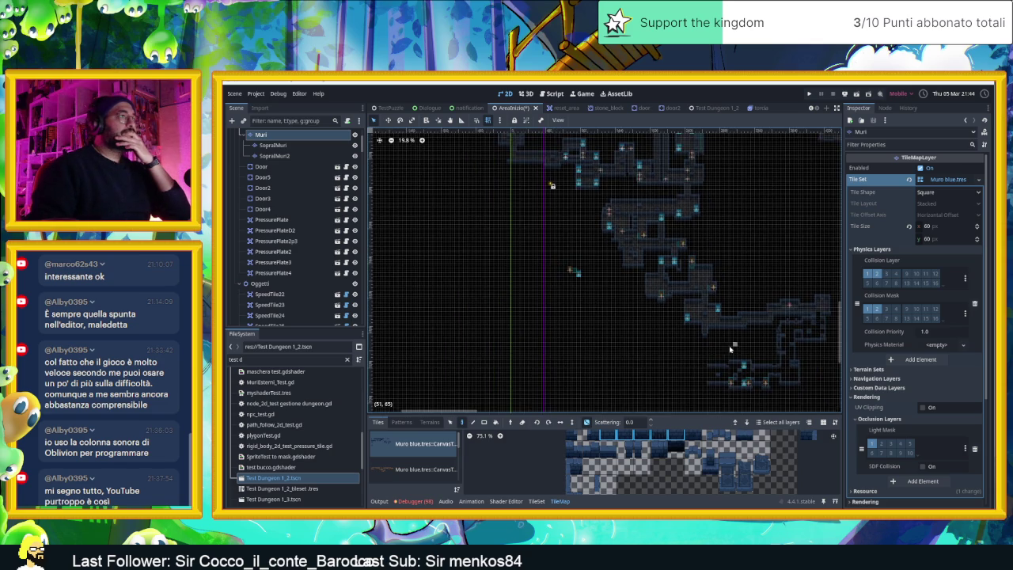
scroll(731, 348, up, 5)
scroll(674, 276, left, 3)
scroll(697, 344, down, 3)
scroll(762, 245, up, 3)
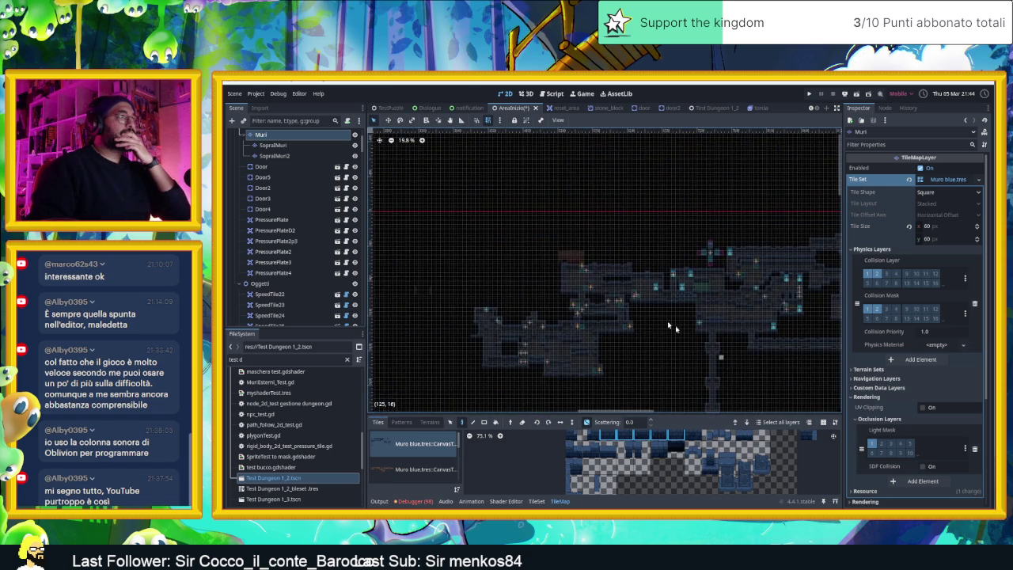
scroll(599, 285, up, 5)
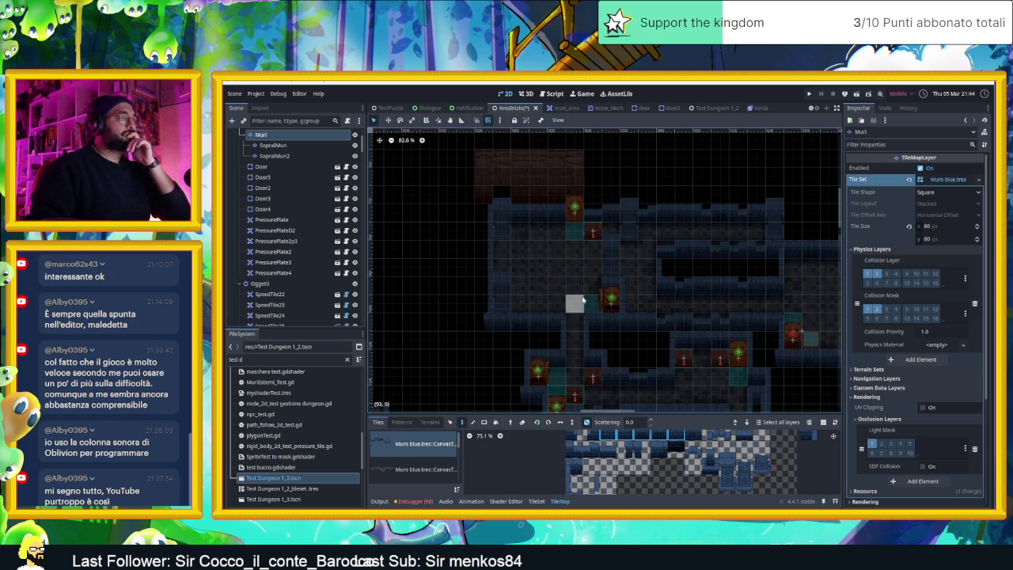
scroll(578, 329, down, 1)
scroll(633, 333, down, 1)
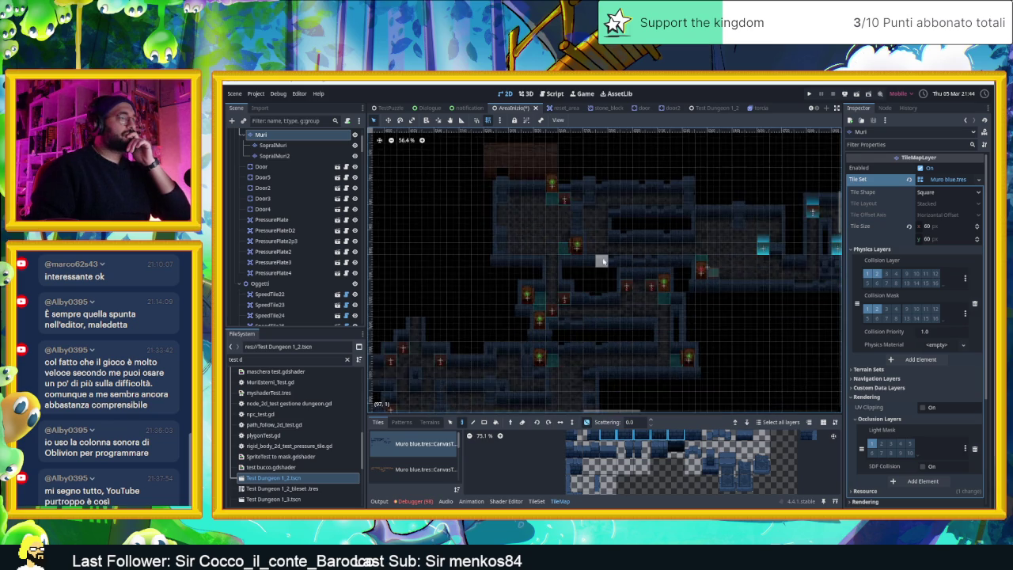
scroll(602, 261, up, 1)
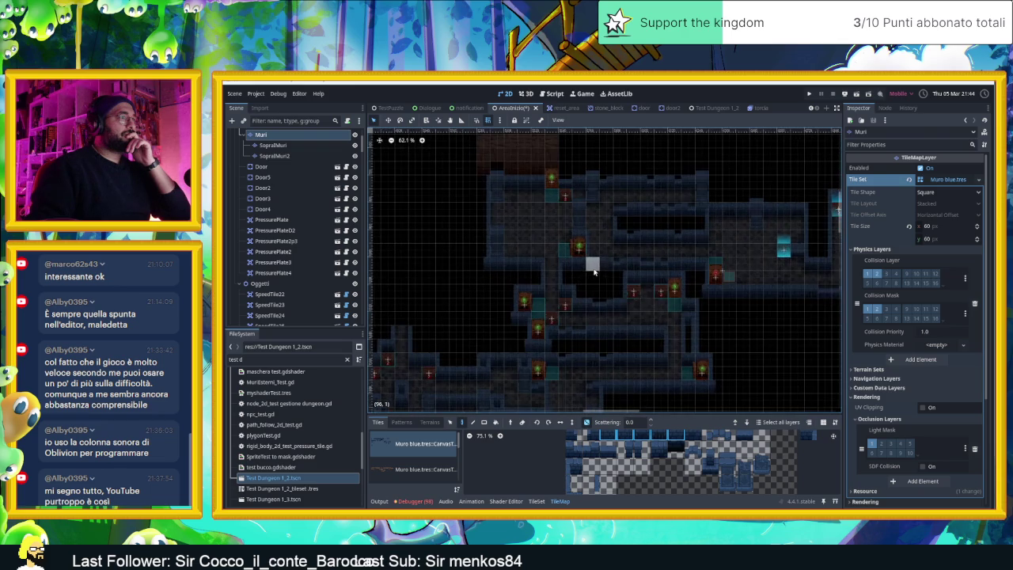
scroll(612, 265, down, 4)
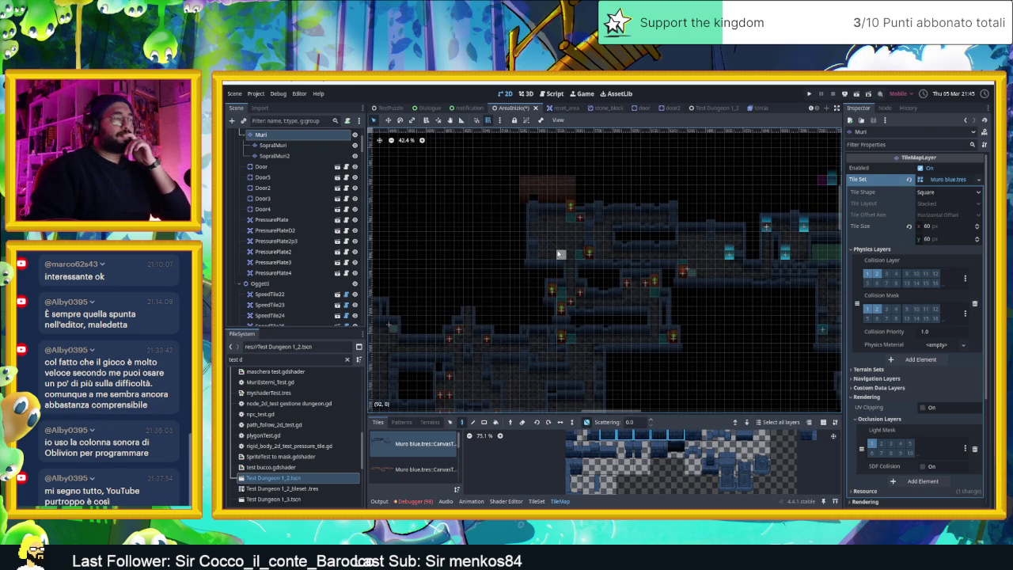
scroll(697, 274, up, 3)
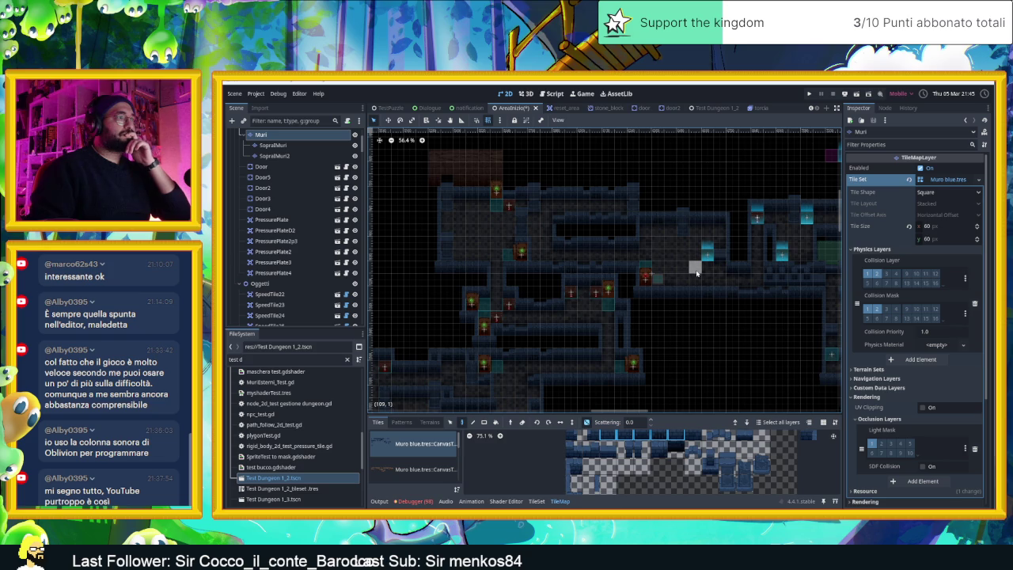
scroll(693, 277, up, 1)
scroll(693, 281, down, 5)
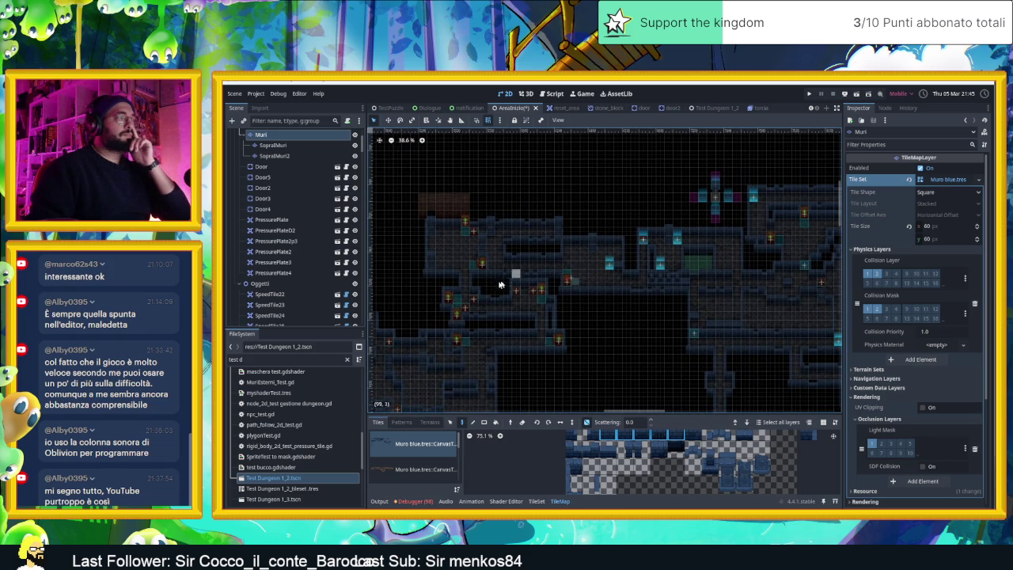
- Pan across the level to inspect its eastern and western rooms
mouse_move(506, 292)
mouse_down()
mouse_move(622, 297)
mouse_move(653, 285)
mouse_up()
drag(534, 335, 578, 301)
mouse_move(685, 300)
mouse_down()
mouse_move(724, 272)
mouse_move(502, 288)
mouse_move(647, 286)
mouse_move(565, 290)
mouse_up()
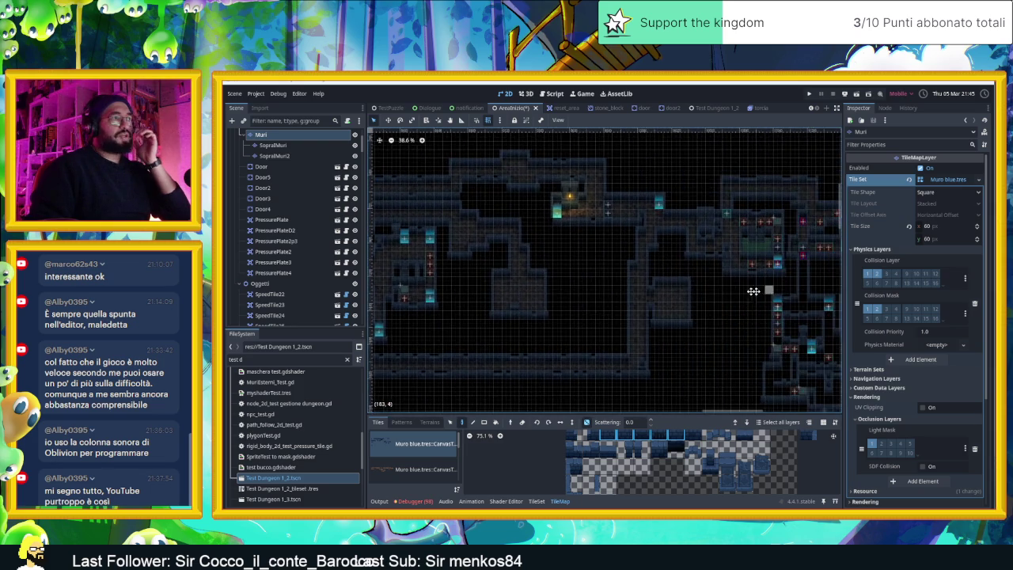
drag(770, 290, 614, 284)
drag(739, 285, 639, 223)
mouse_move(643, 293)
mouse_down()
mouse_move(665, 331)
mouse_move(686, 342)
mouse_up()
scroll(665, 331, down, 2)
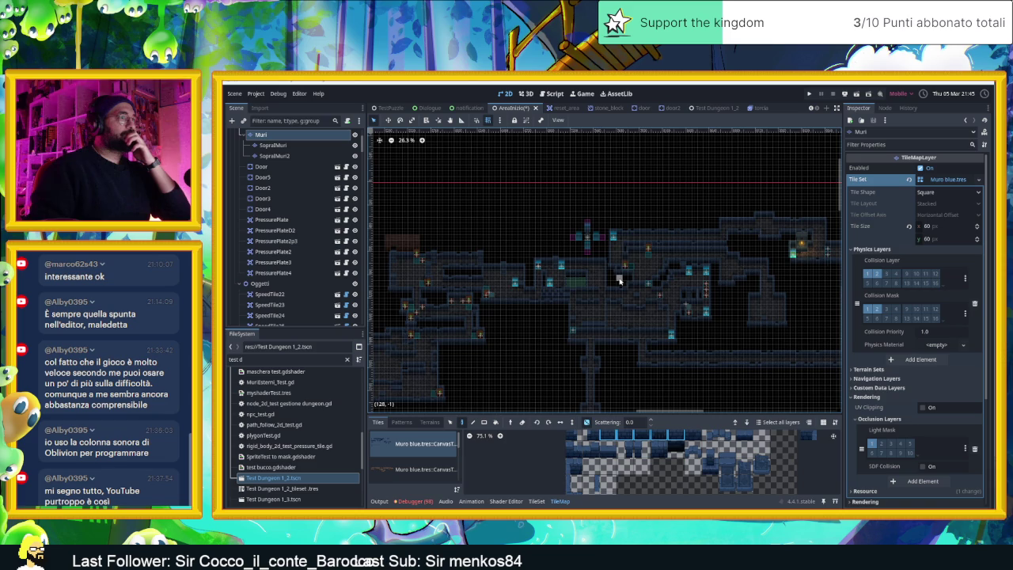
mouse_move(418, 340)
mouse_down()
mouse_move(559, 338)
mouse_move(627, 311)
mouse_up()
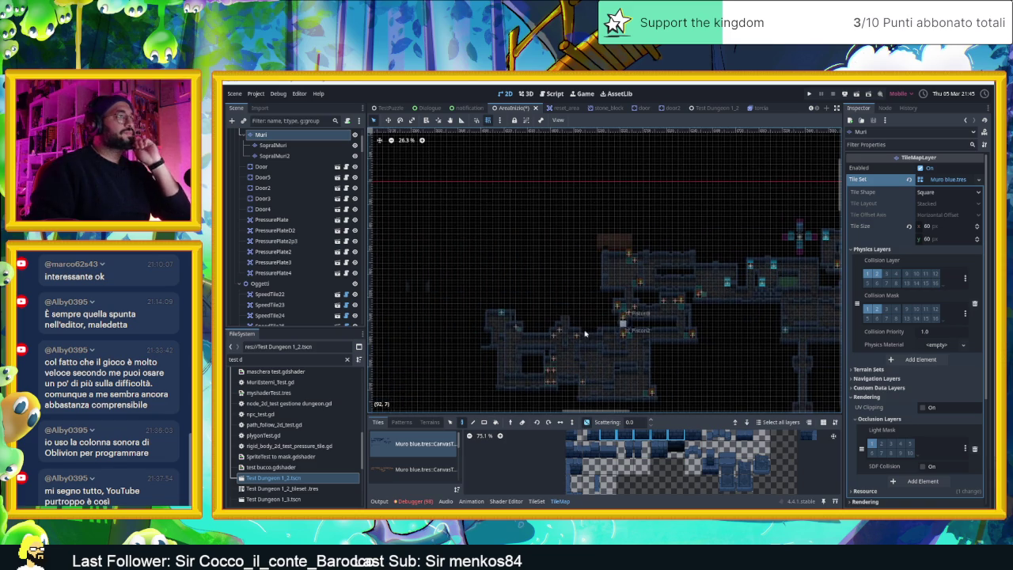
- Center the lower corridor near (46, 74) in view at 82.6% zoom
scroll(627, 310, up, 5)
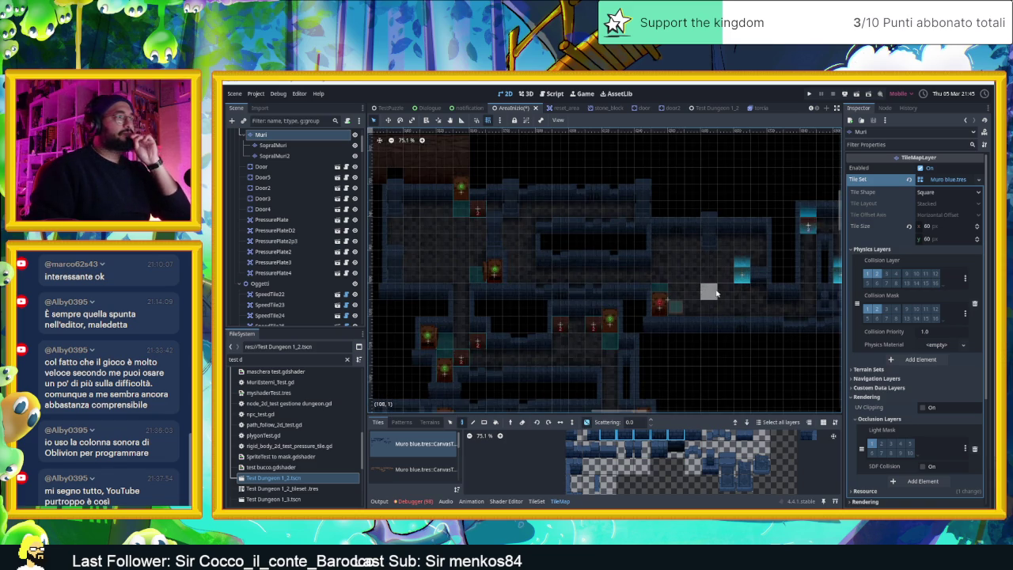
scroll(696, 306, up, 1)
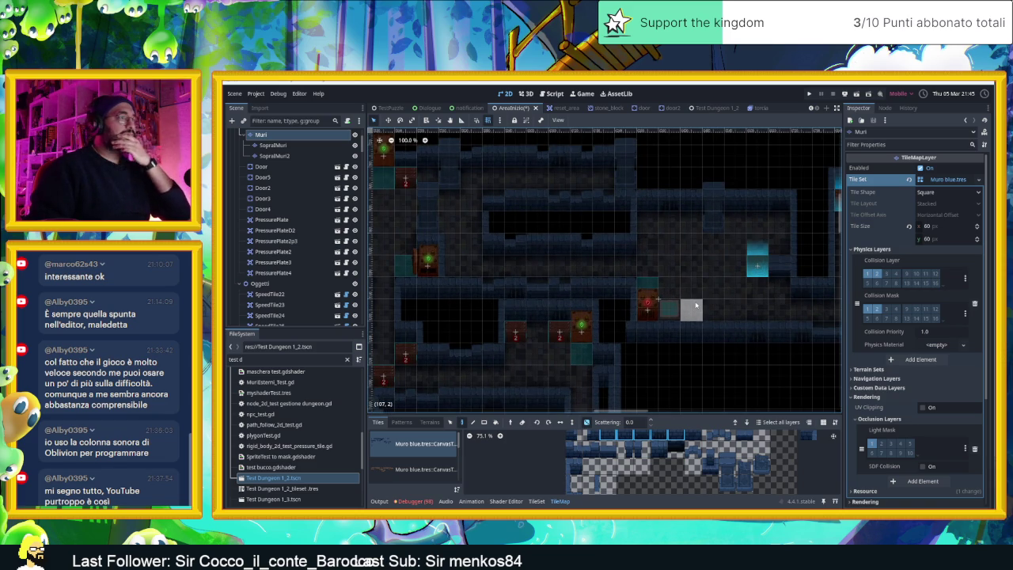
scroll(527, 268, down, 1)
scroll(713, 252, down, 3)
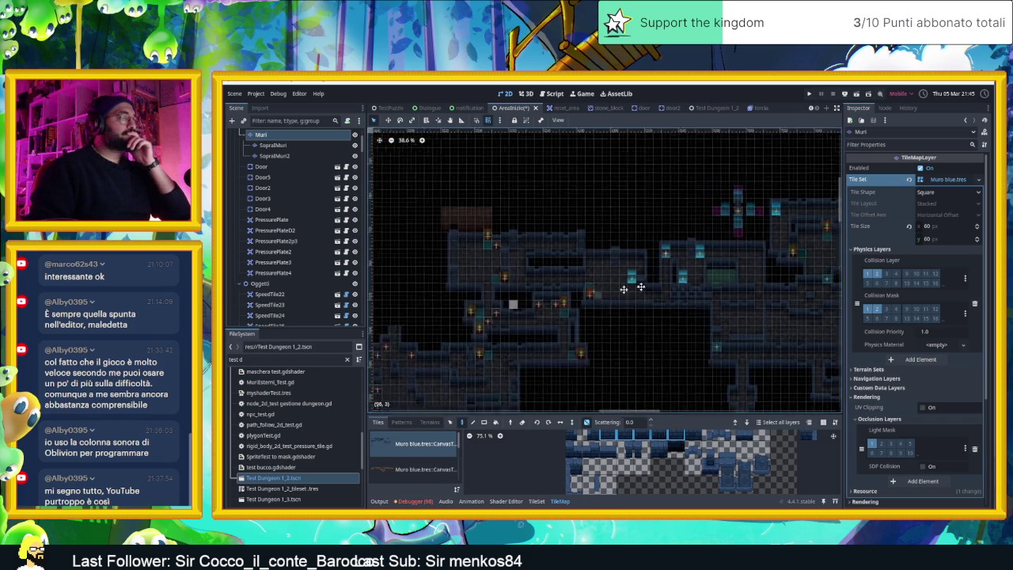
scroll(713, 252, down, 10)
scroll(713, 252, left, 10)
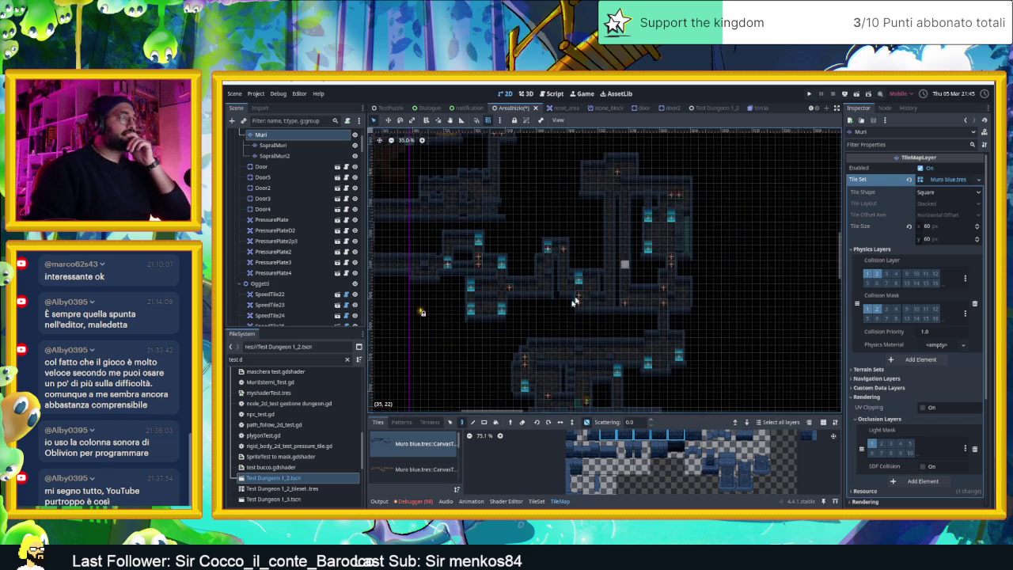
scroll(620, 336, up, 4)
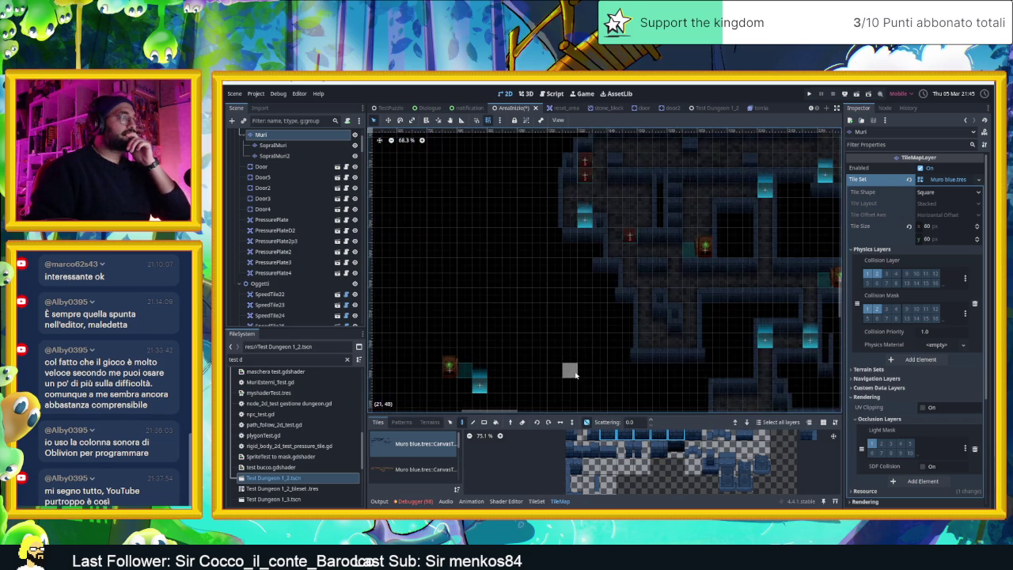
scroll(599, 369, down, 3)
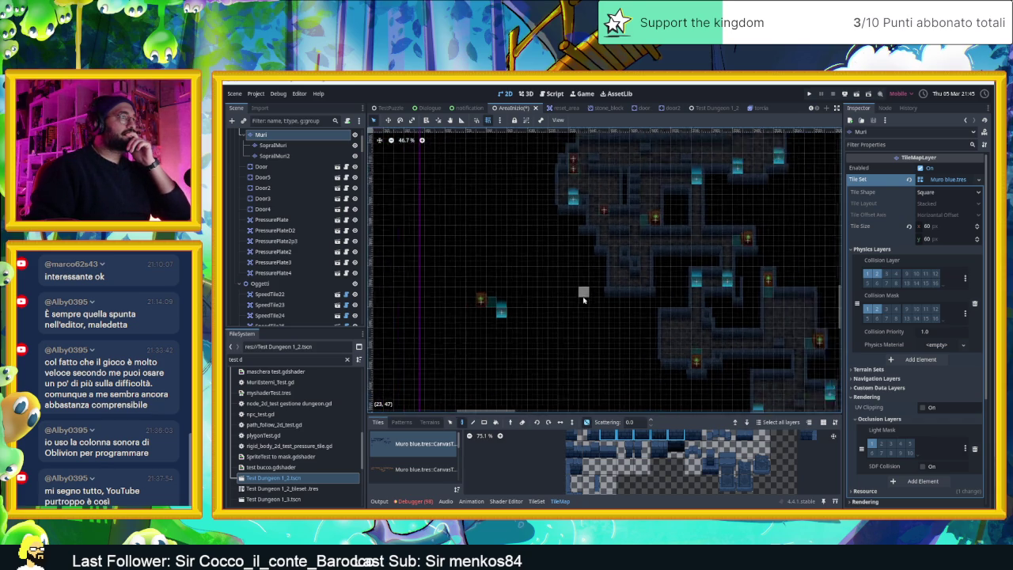
drag(643, 337, 581, 274)
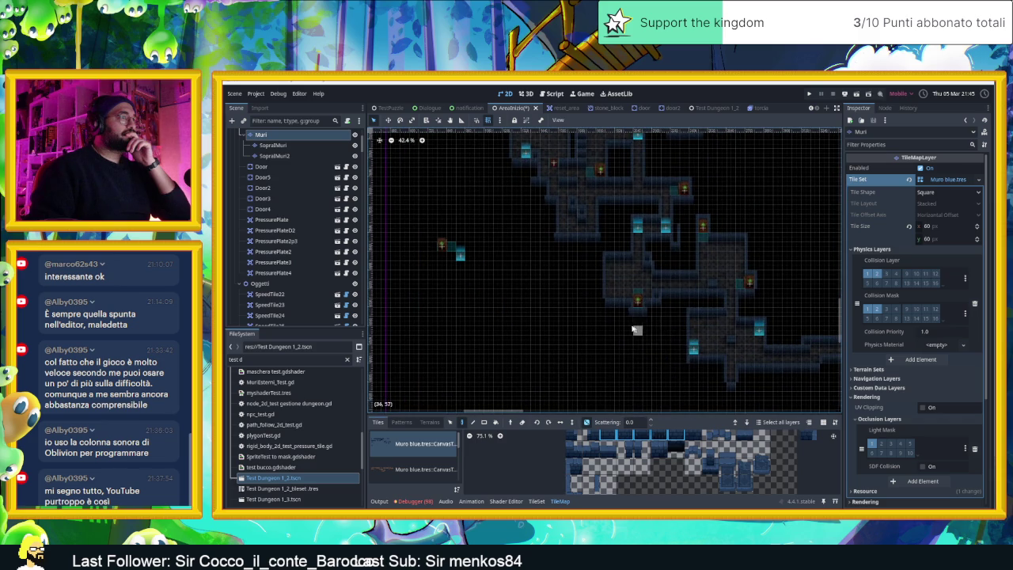
drag(662, 344, 570, 272)
scroll(604, 267, up, 1)
scroll(574, 367, up, 3)
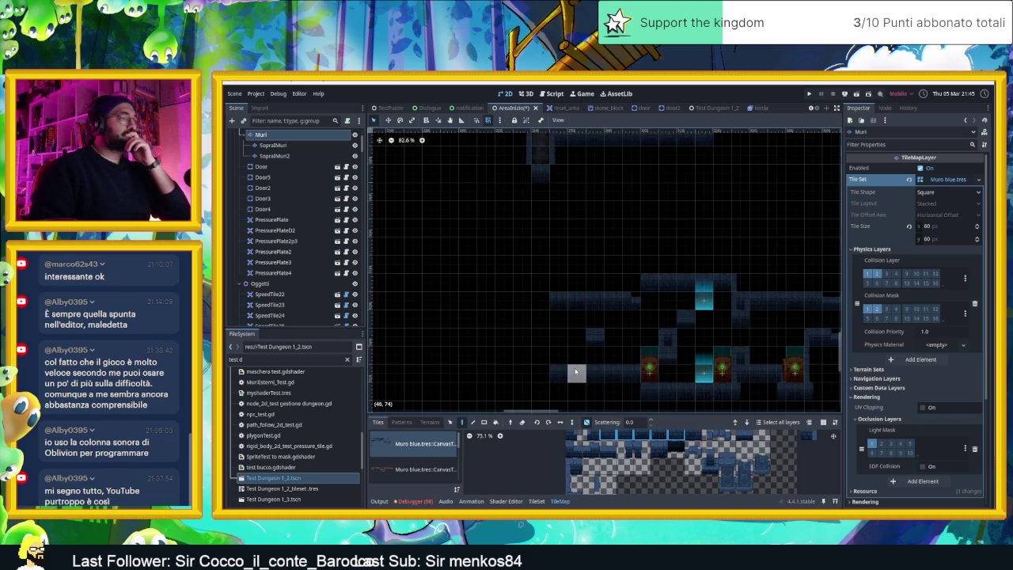
drag(543, 357, 638, 319)
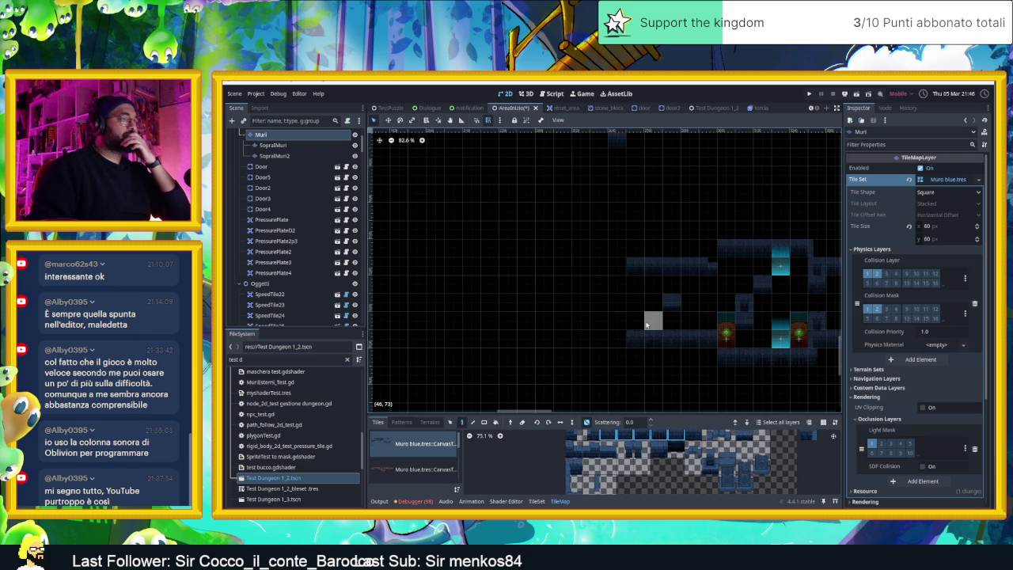
- Move to the lower corridor and extend its Muri walls westward along both the upper and lower rows
drag(641, 325, 686, 325)
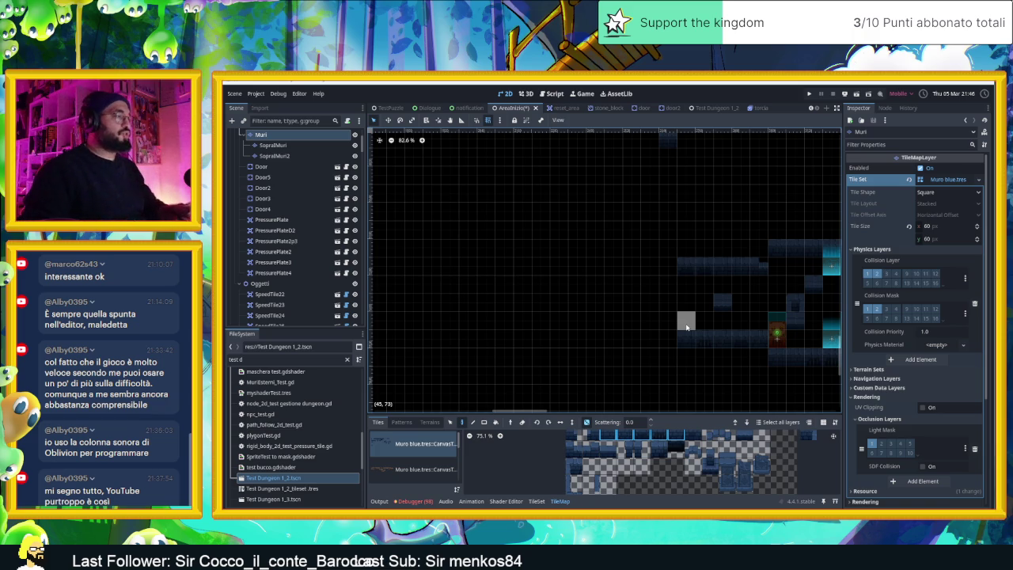
scroll(760, 314, down, 3)
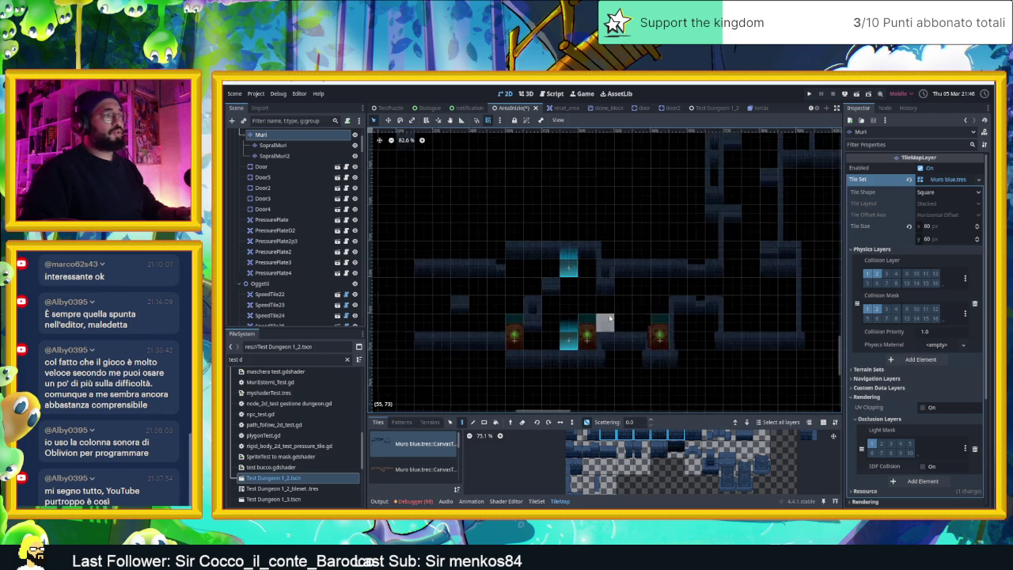
scroll(566, 327, down, 4)
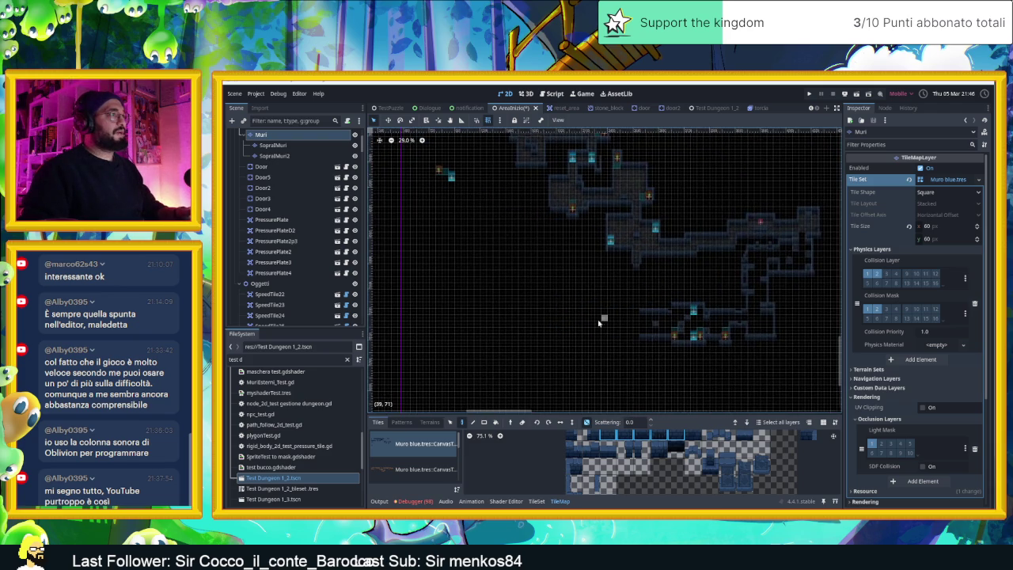
drag(606, 298, 670, 347)
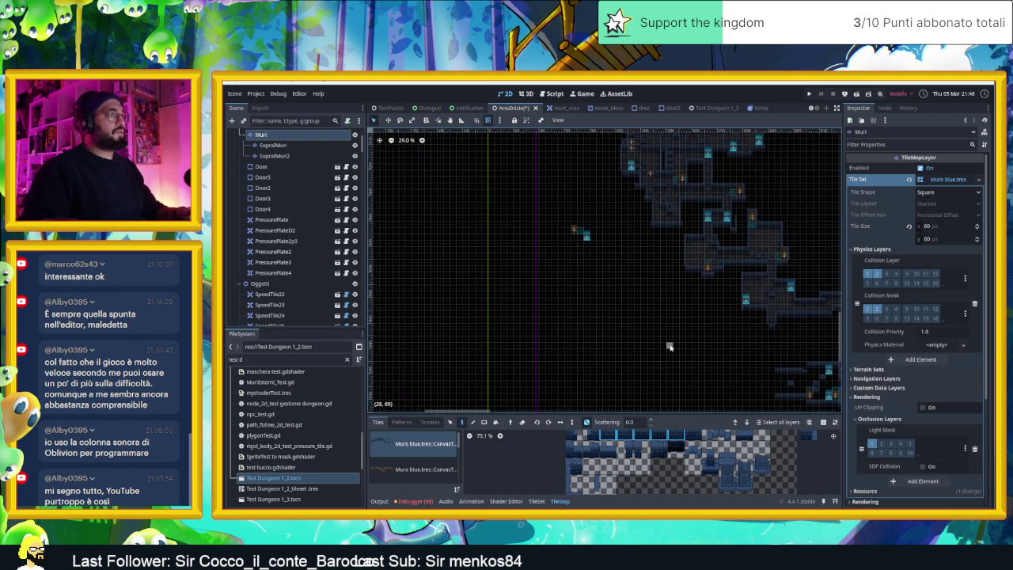
scroll(593, 288, up, 4)
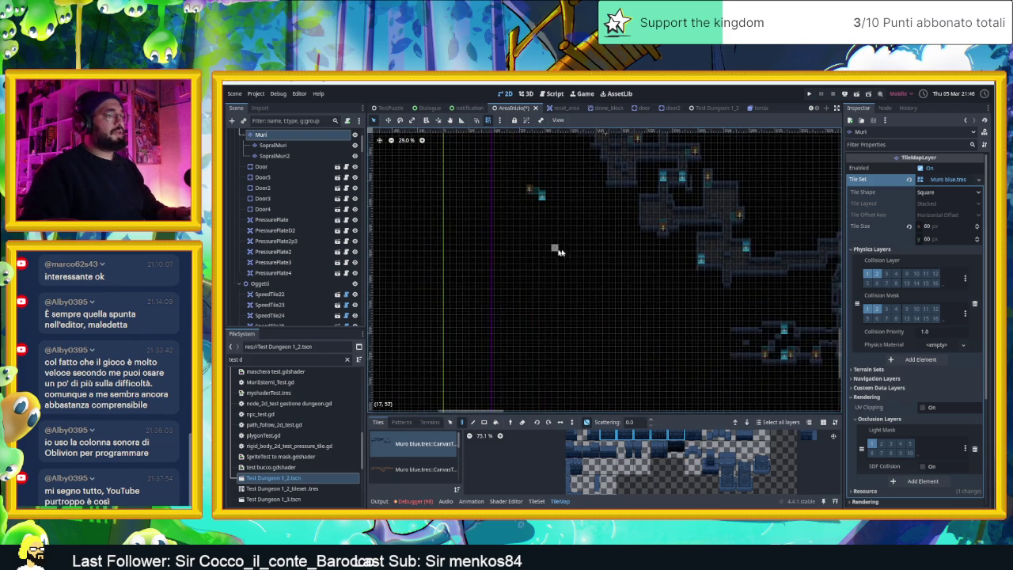
scroll(718, 344, up, 3)
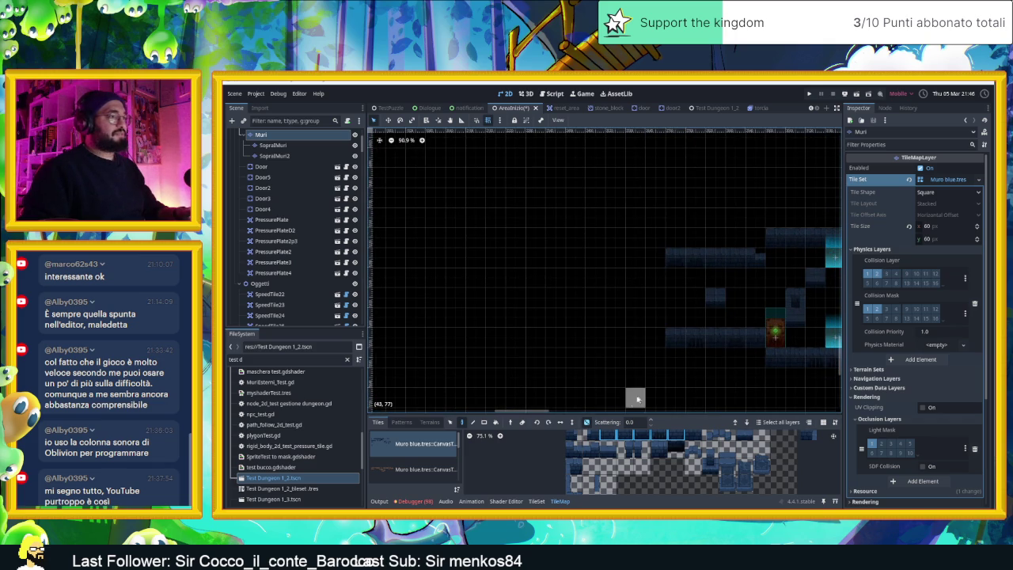
drag(656, 255, 529, 257)
drag(638, 338, 531, 339)
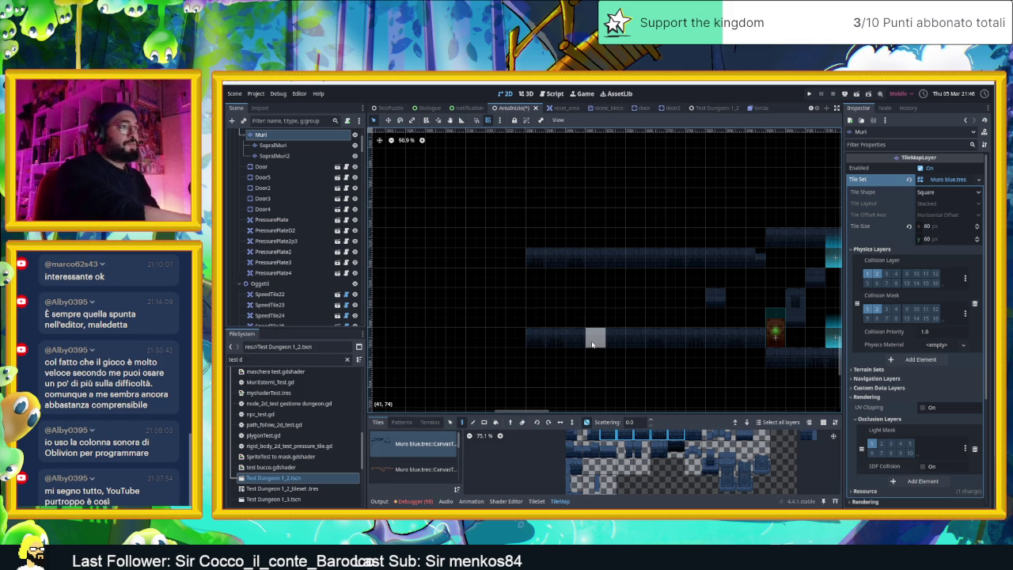
scroll(579, 309, down, 6)
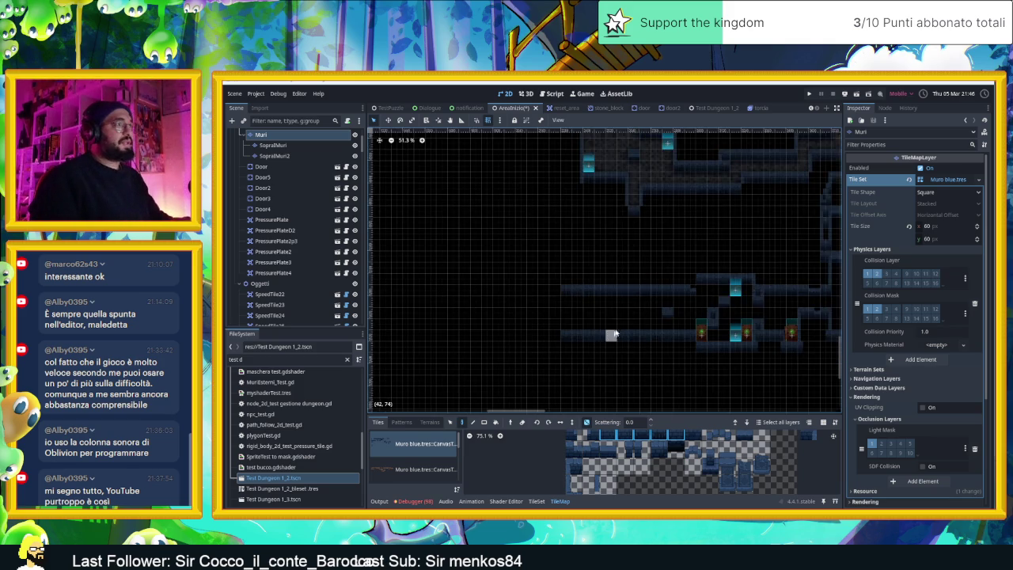
mouse_move(748, 290)
mouse_down()
mouse_move(607, 301)
mouse_move(570, 269)
mouse_move(662, 289)
mouse_up()
scroll(662, 289, down, 3)
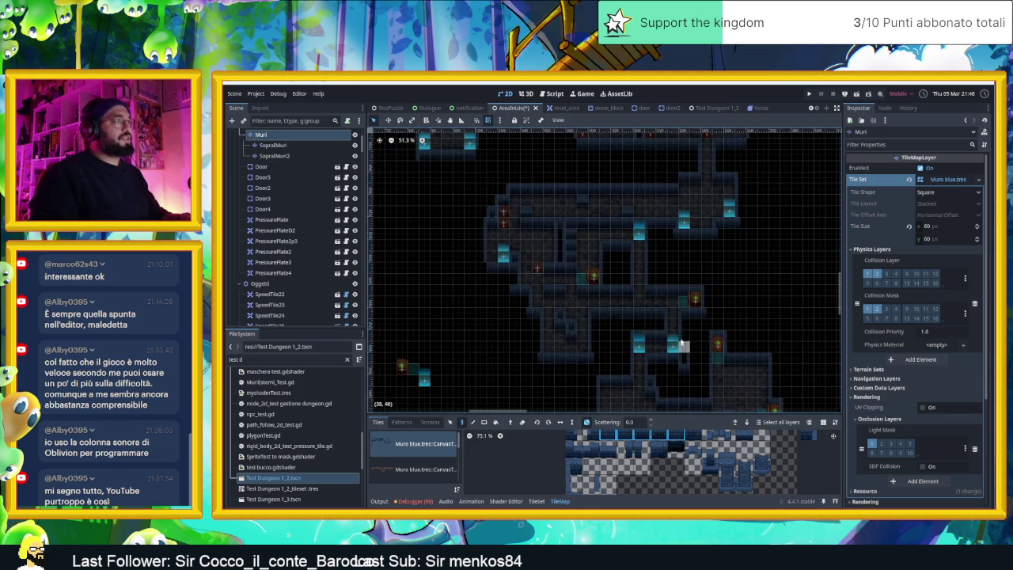
scroll(667, 333, down, 3)
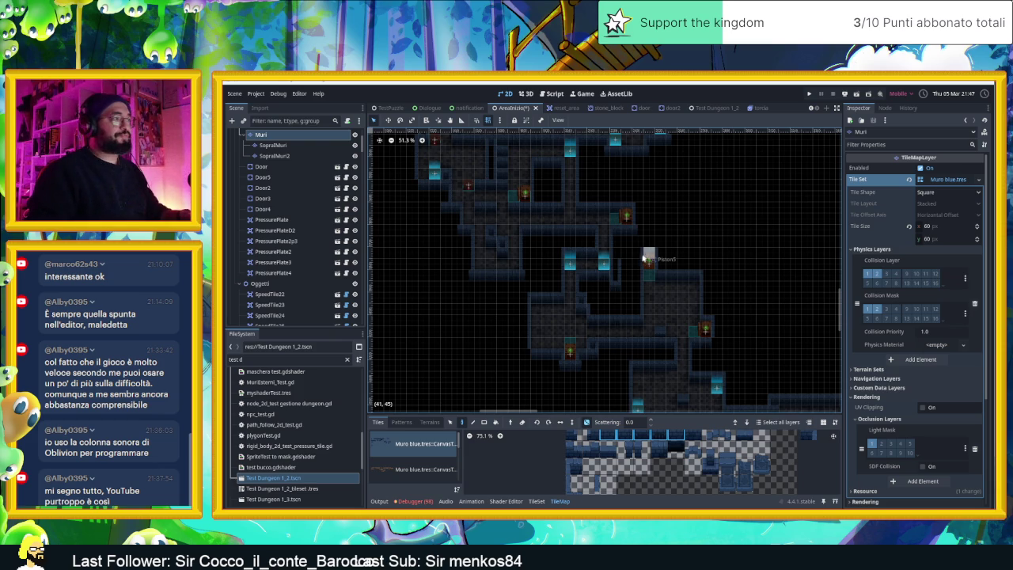
scroll(649, 261, down, 4)
scroll(688, 317, up, 5)
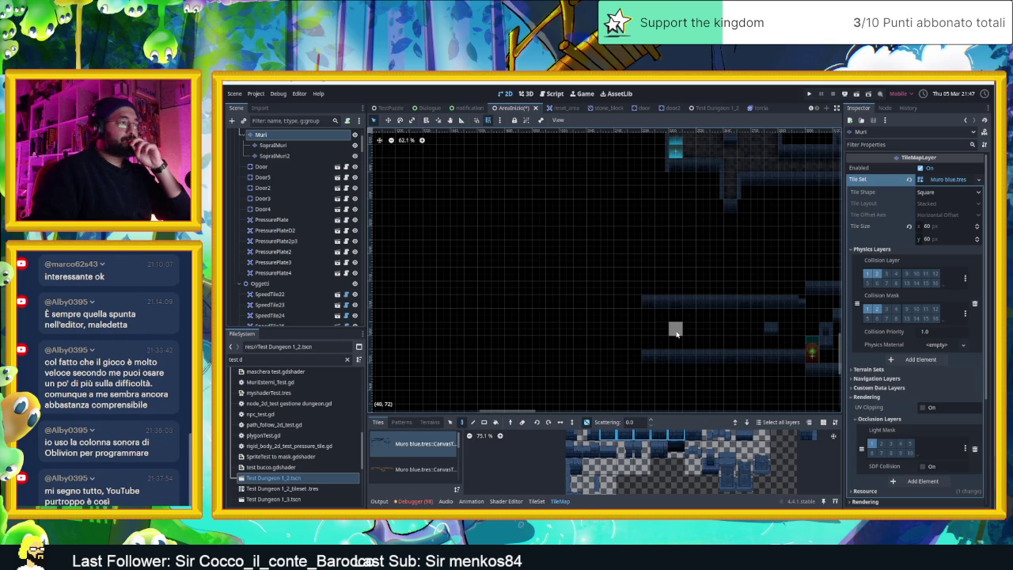
- Pick a dark wall tile from the atlas and paint it into two empty corridor cells, including (41,72)
scroll(681, 331, up, 2)
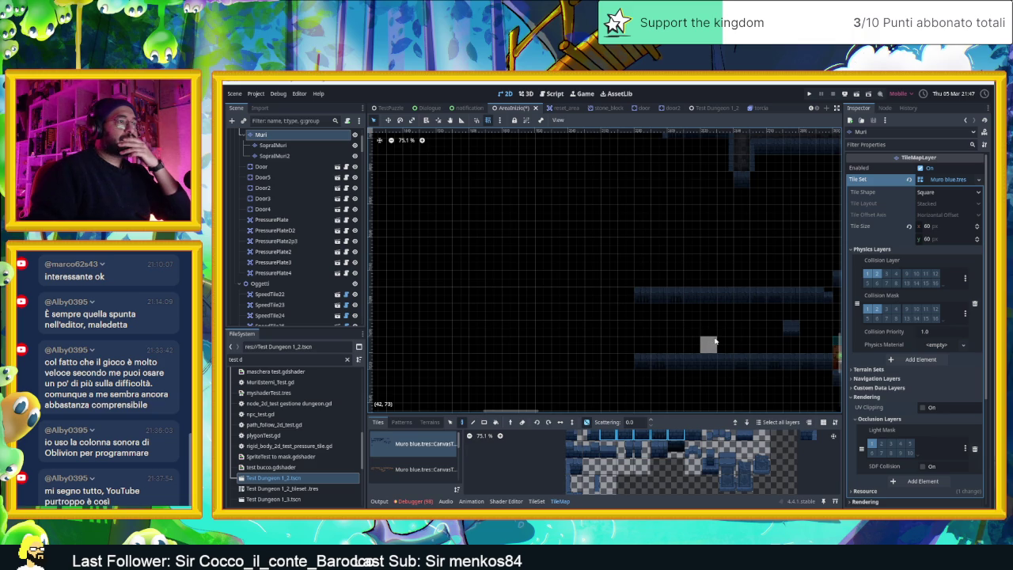
drag(723, 344, 649, 343)
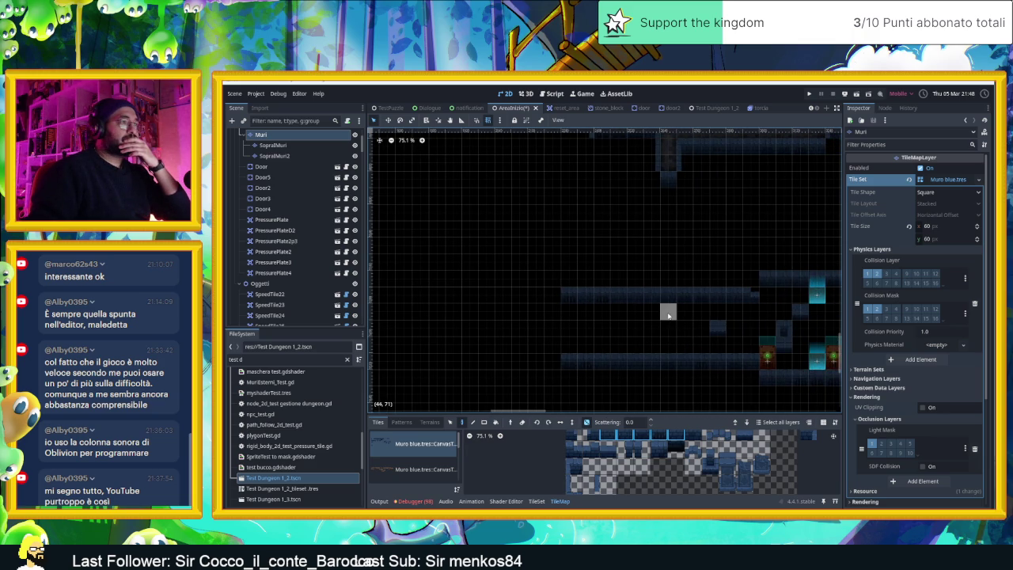
scroll(673, 380, up, 1)
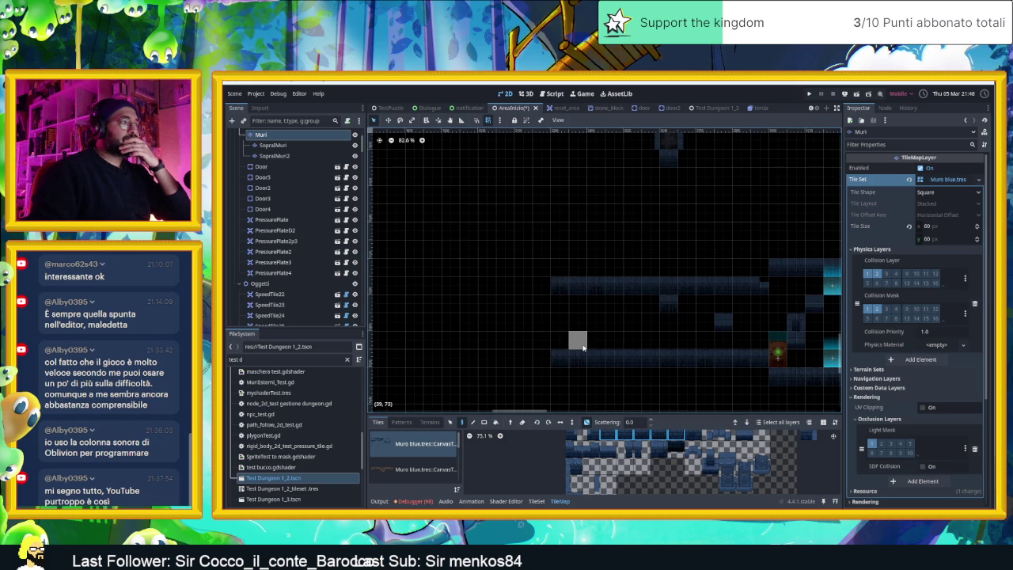
click(659, 449)
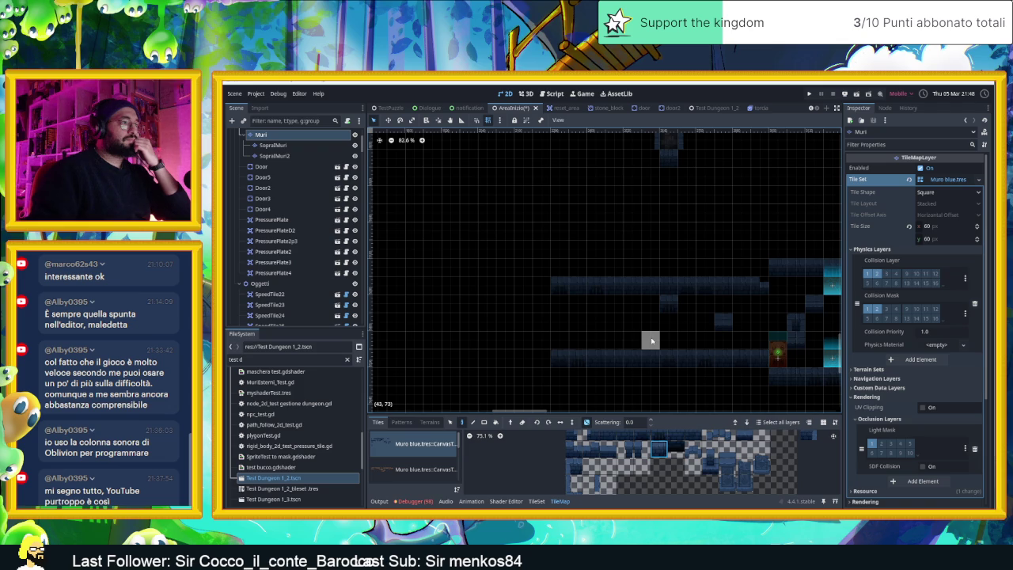
click(651, 340)
click(617, 330)
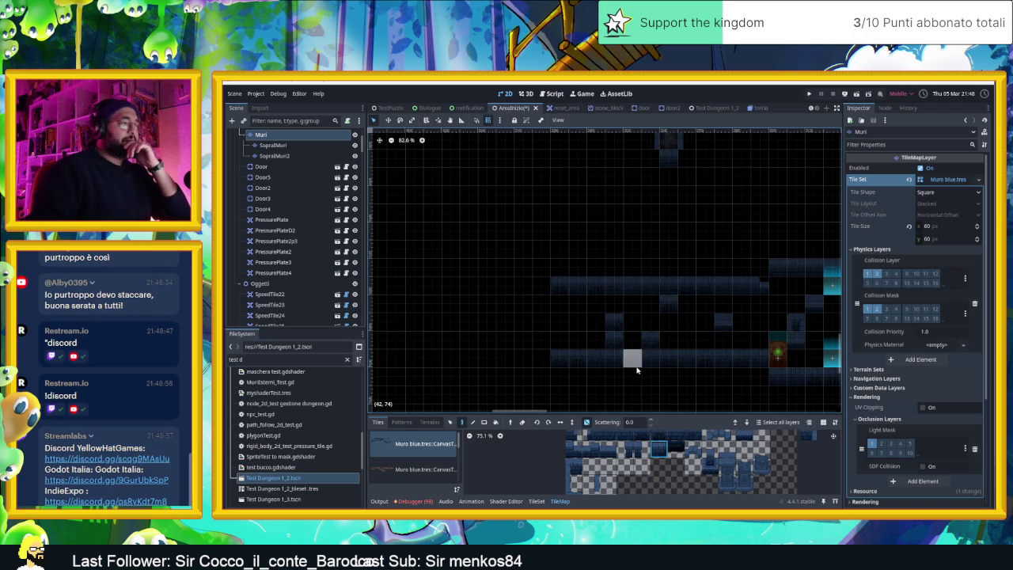
scroll(590, 475, down, 2)
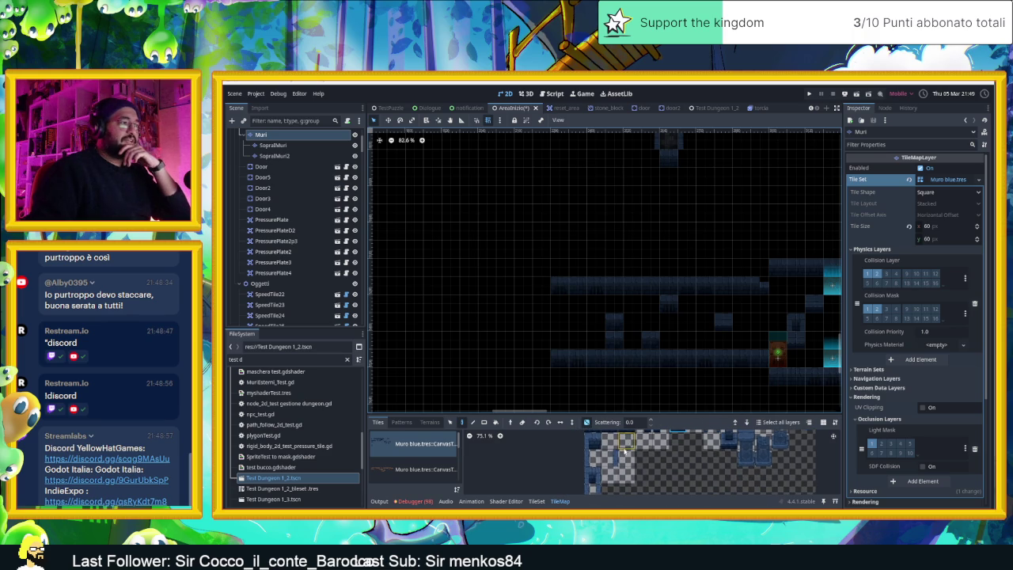
- Choose a different atlas wall tile and paint it into another corridor cell
click(590, 475)
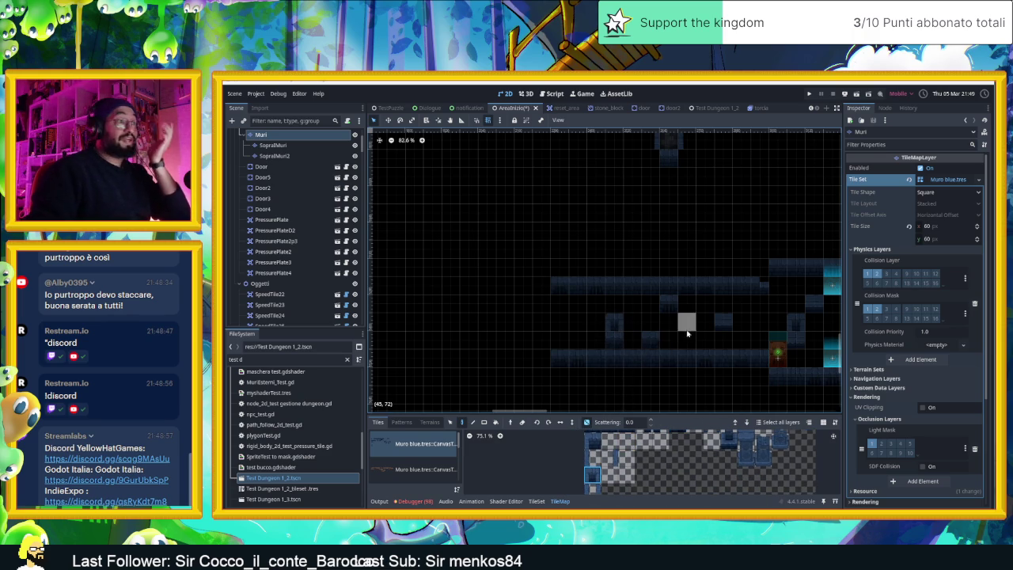
scroll(681, 333, up, 1)
click(651, 360)
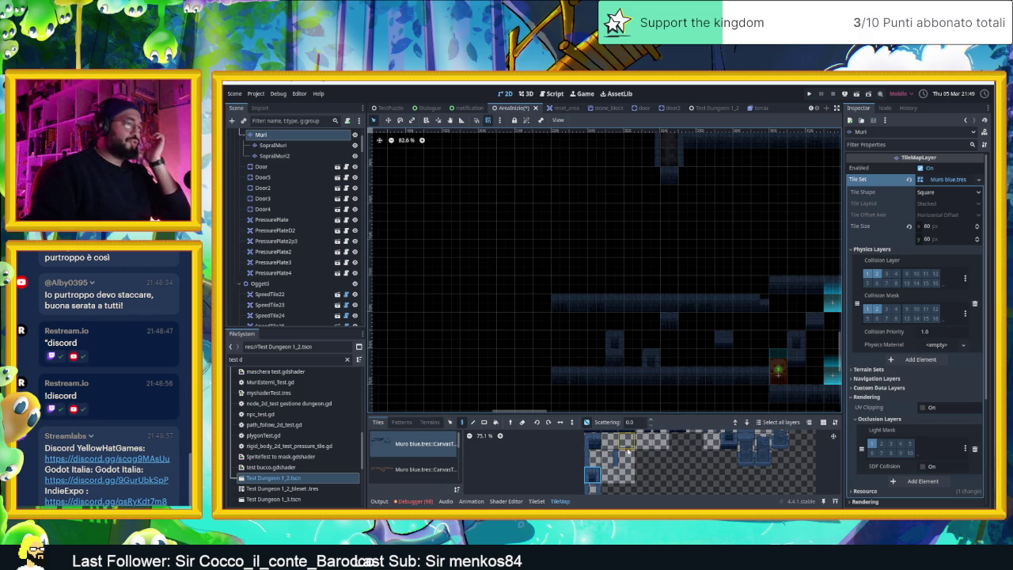
- Recentre the corridor and bring up the Debugger's Errors list of 98 entries
scroll(595, 473, down, 4)
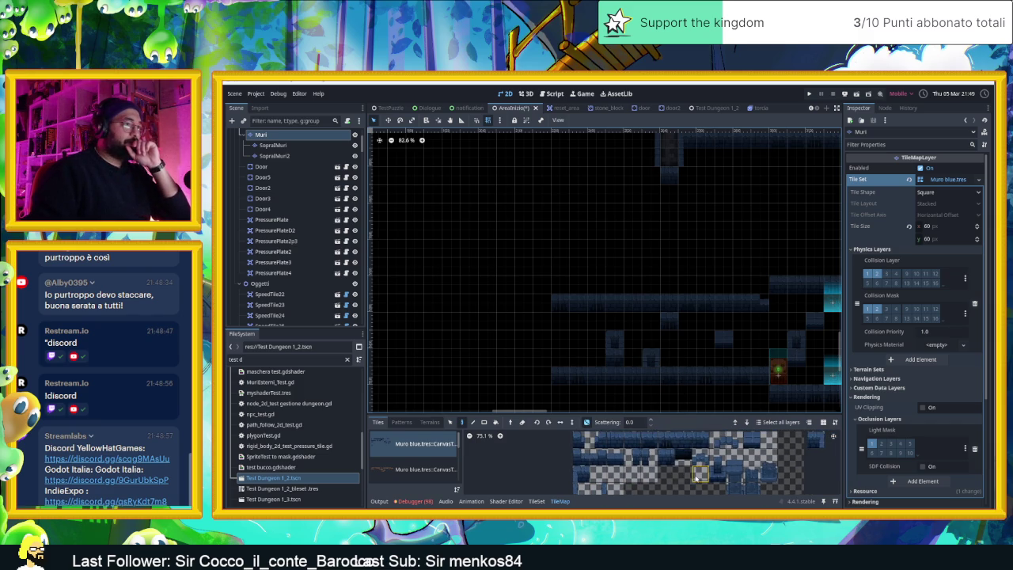
scroll(734, 497, down, 3)
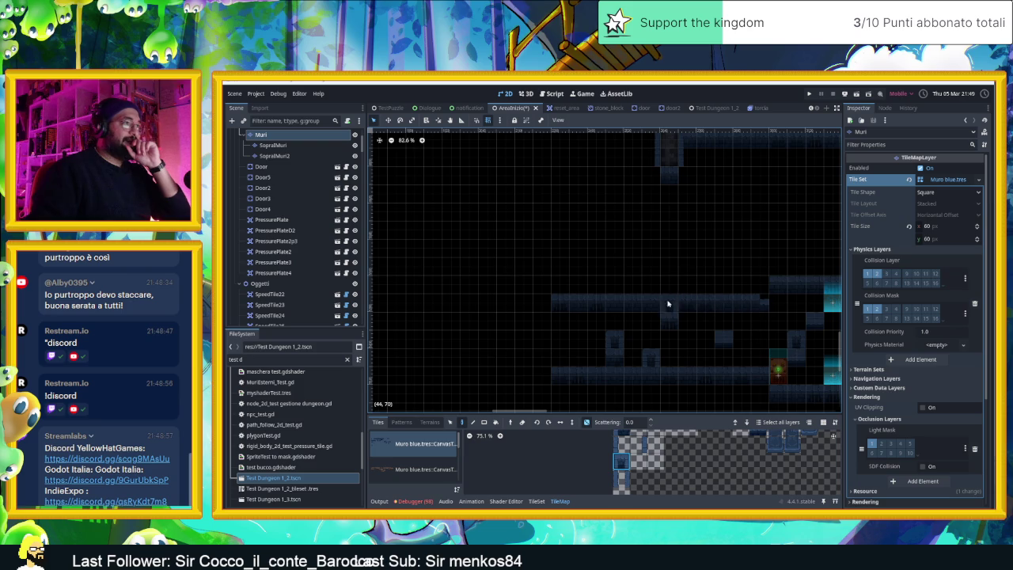
drag(623, 344, 662, 356)
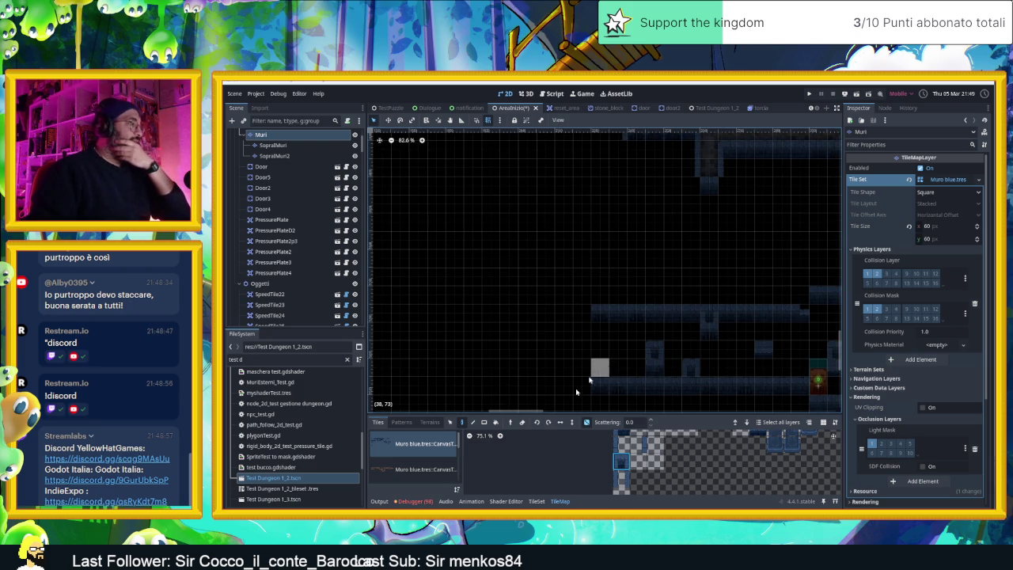
click(424, 503)
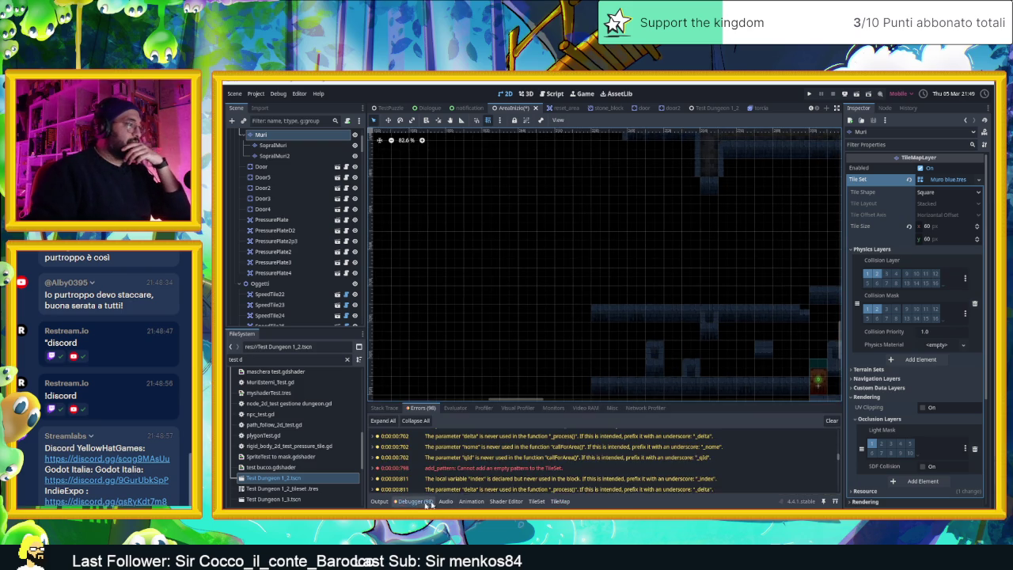
- Inspect the empty-pattern add_pattern error, then return to the Output log of Paint tiles entries
click(432, 470)
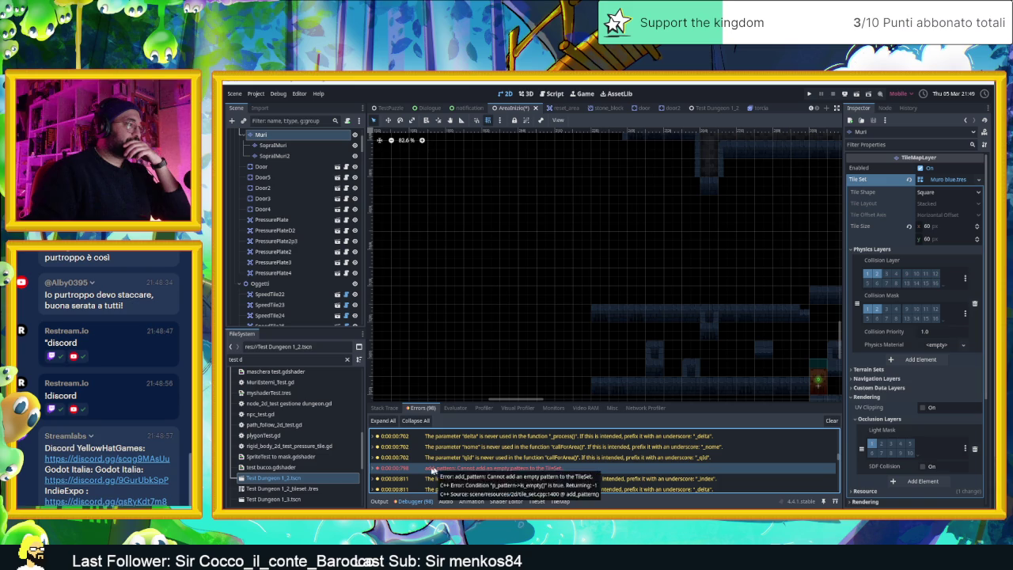
click(379, 501)
drag(679, 370, 604, 375)
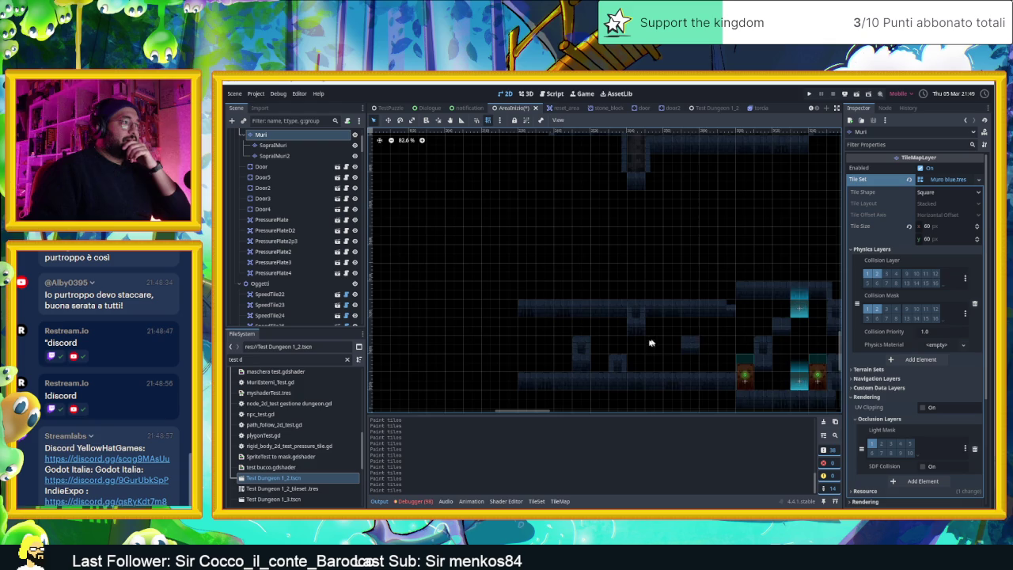
scroll(651, 342, up, 2)
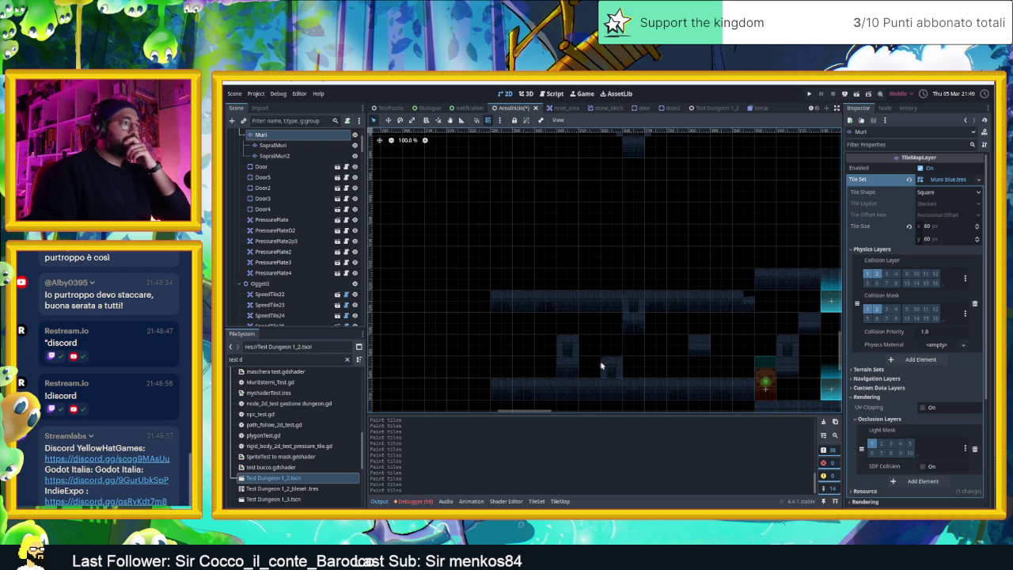
scroll(618, 364, left, 3)
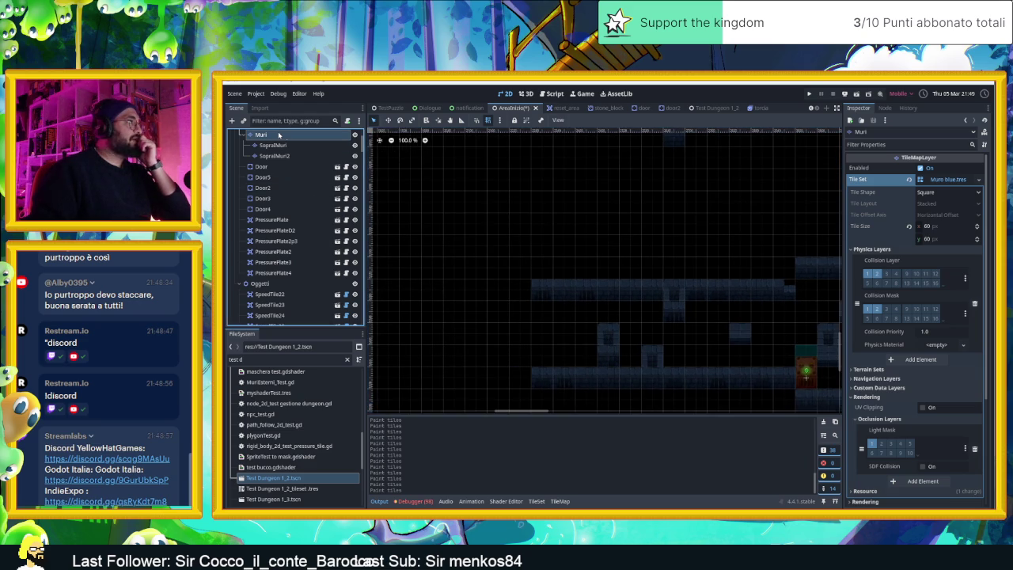
- Reselect the Muri layer, switch to the TileMap Select tool, and box-select corridor wall tiles
click(611, 343)
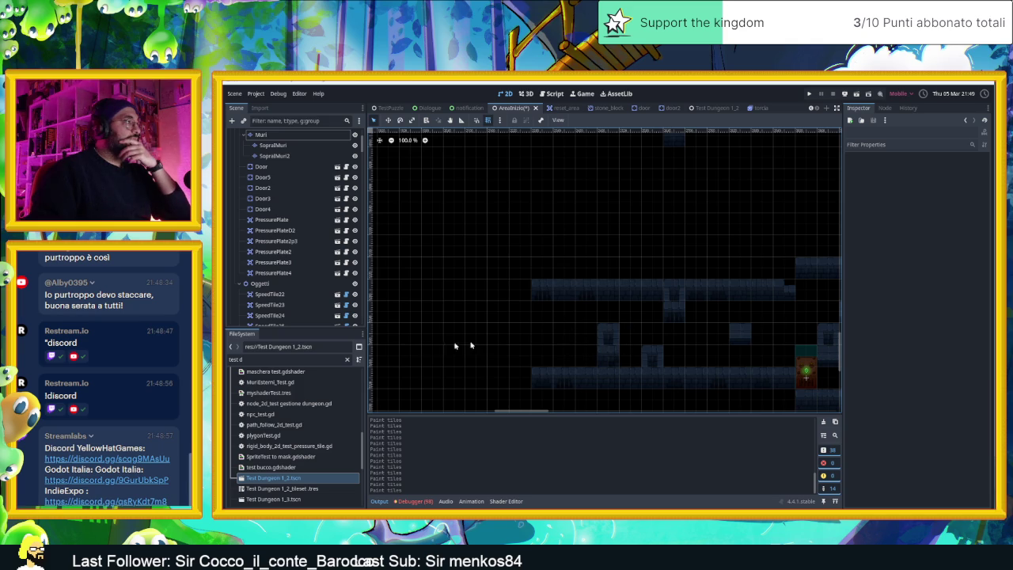
click(299, 136)
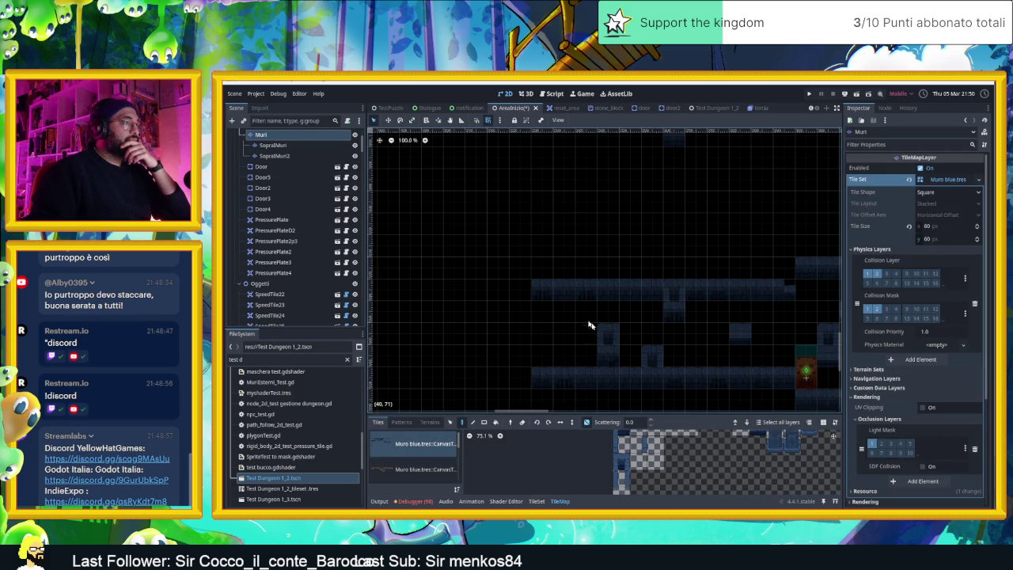
click(450, 422)
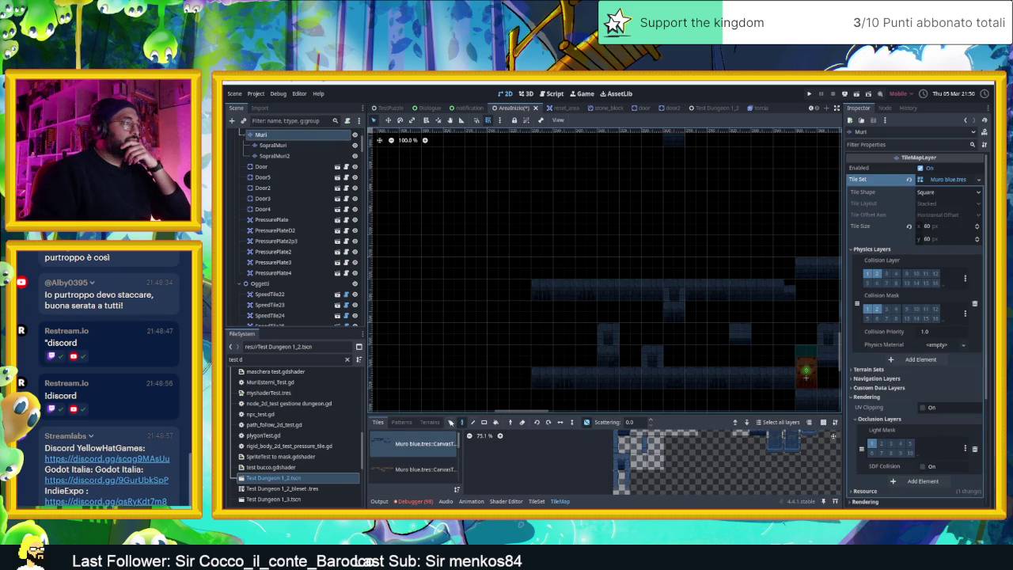
click(590, 335)
mouse_move(603, 334)
mouse_down()
mouse_move(656, 358)
mouse_move(616, 356)
mouse_up()
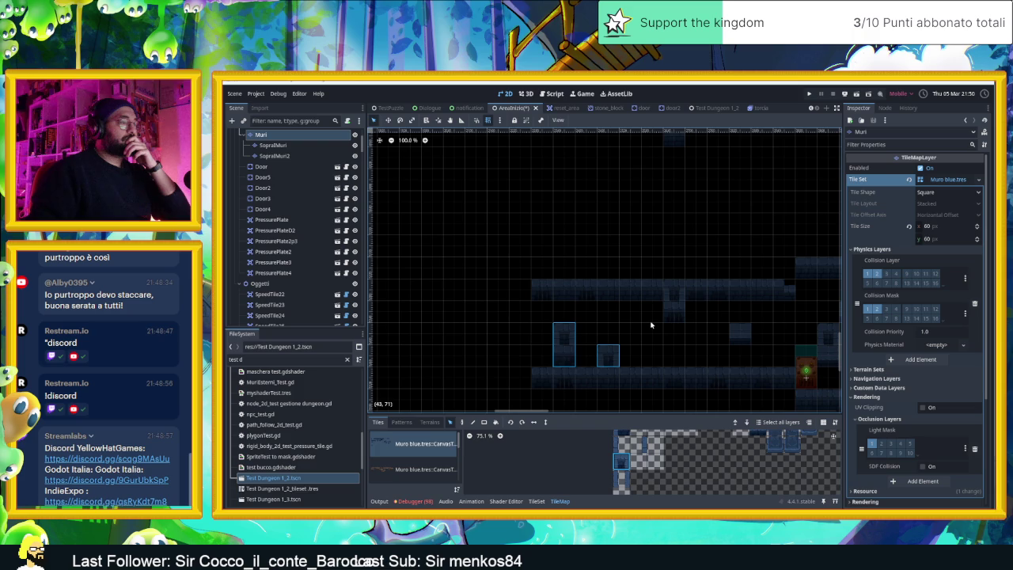
click(652, 294)
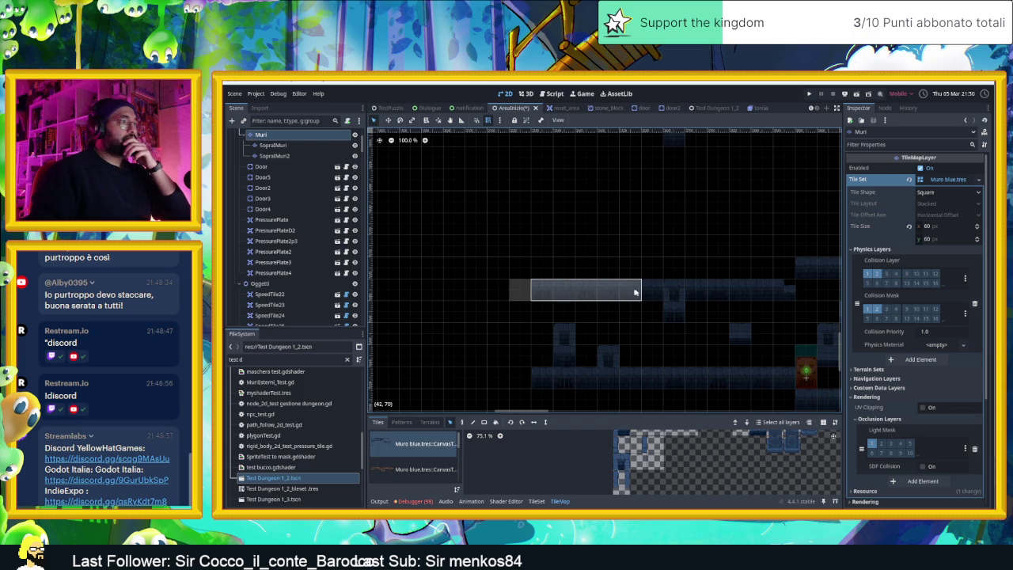